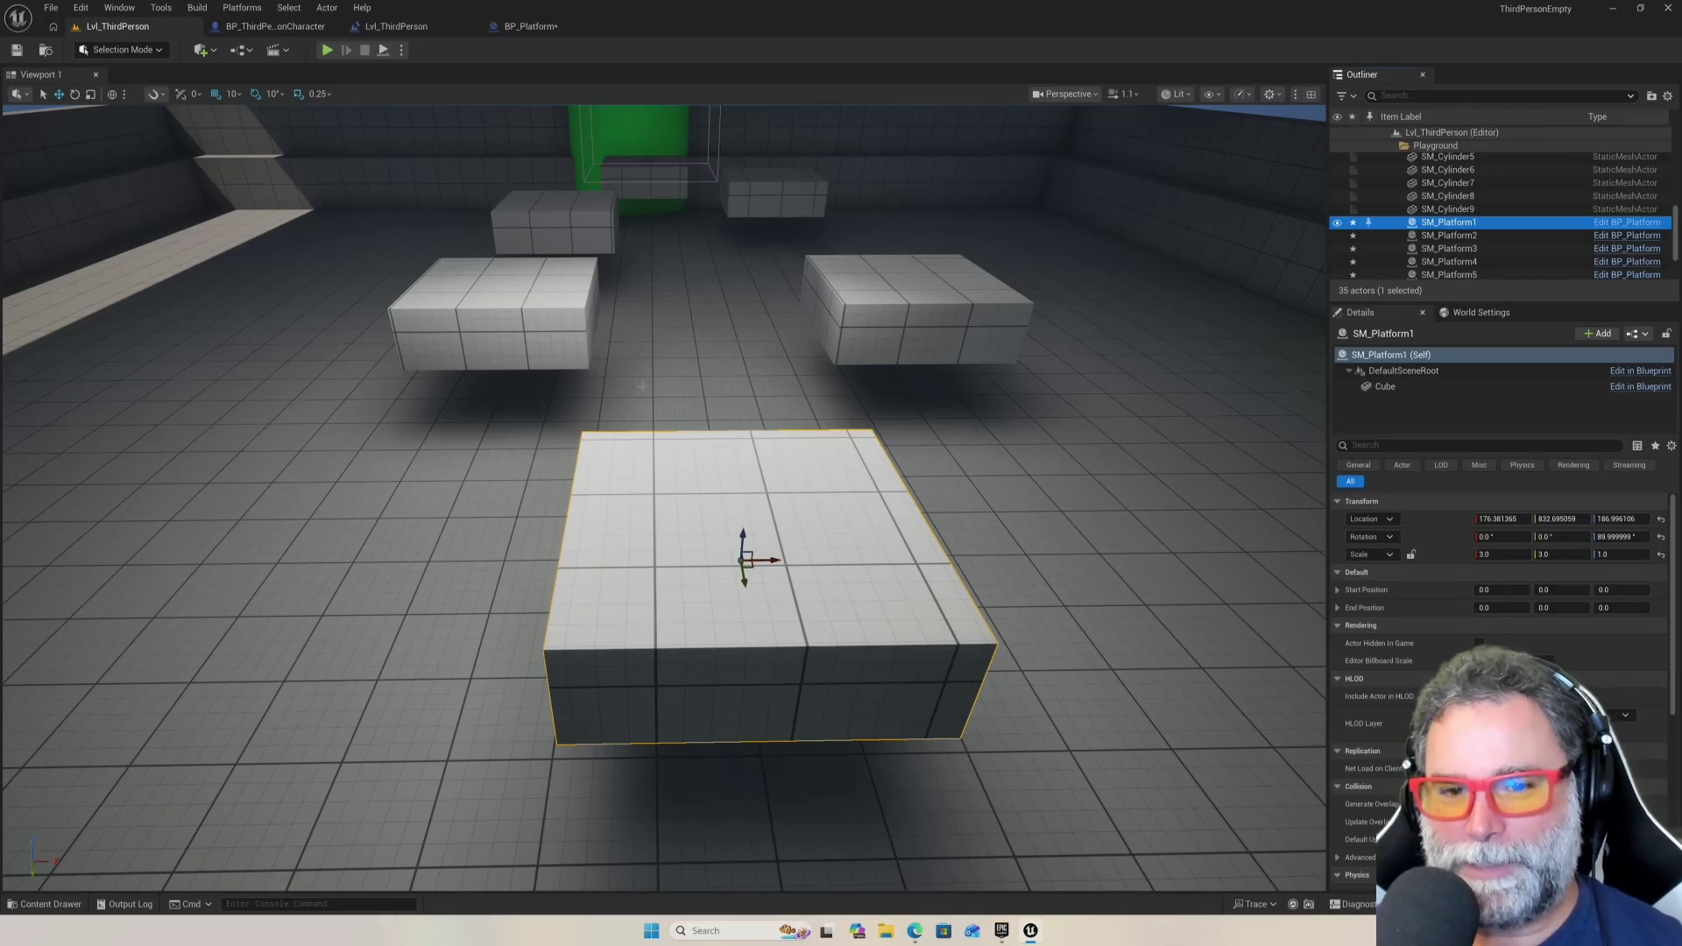
Zoom and orbit the level viewport to frame SM_Platform1 within the wider arena
{"action": "scroll", "coordinate": [642, 386], "scroll_direction": "down", "scroll_amount": 10}
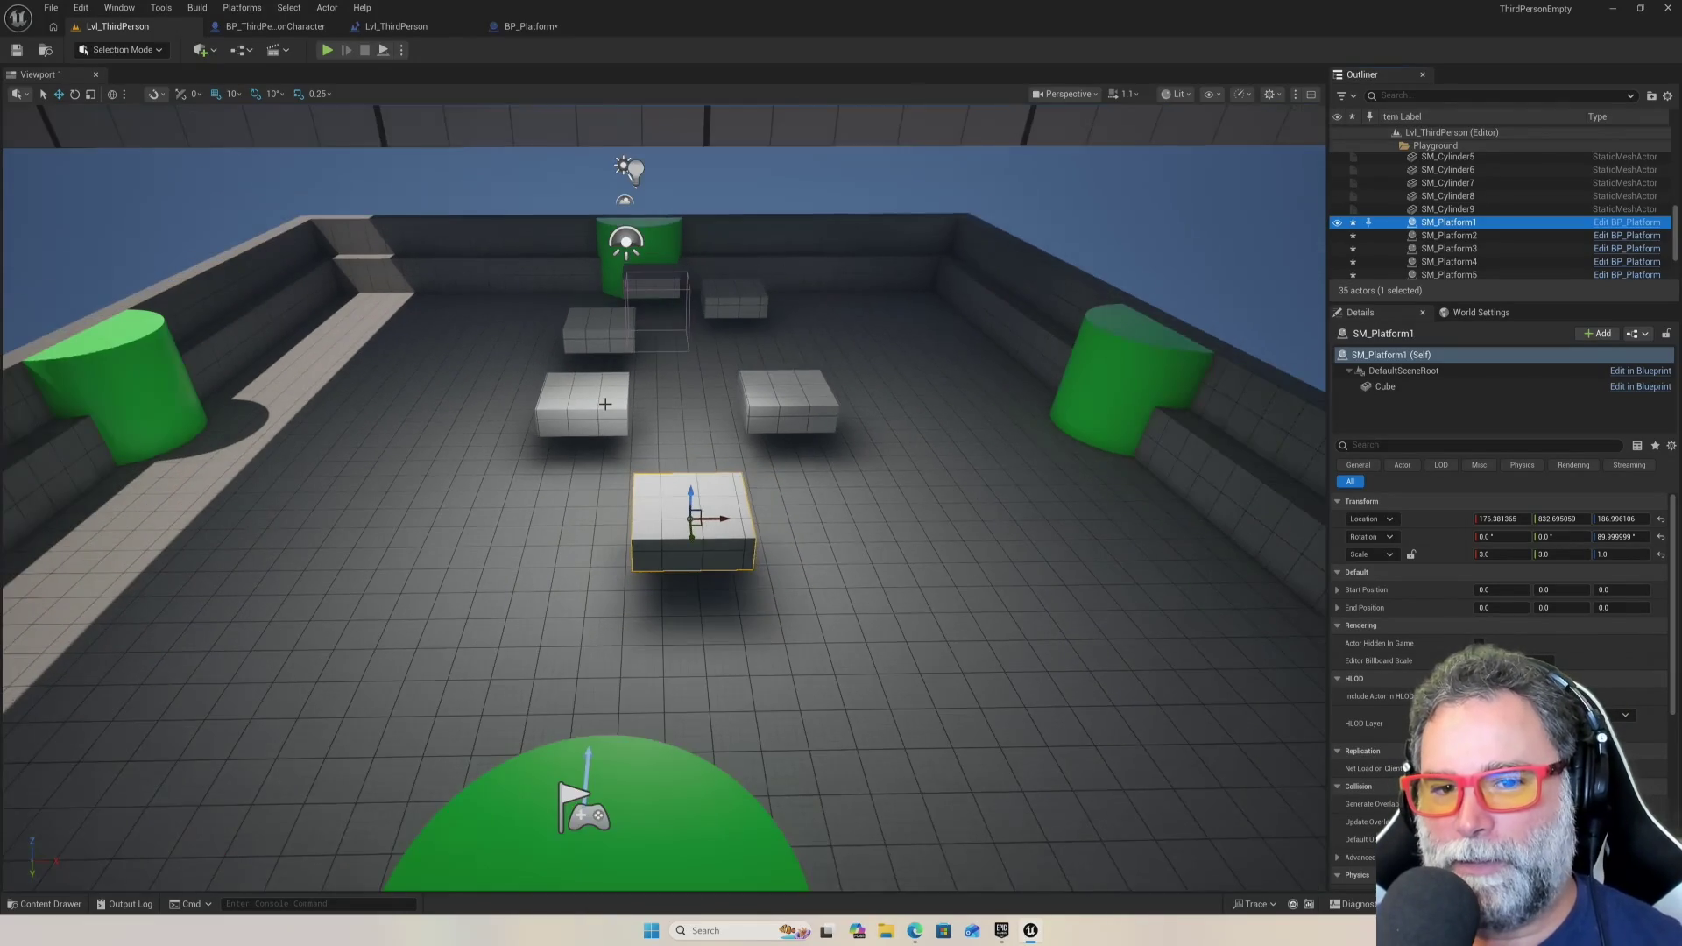
{"action": "scroll", "coordinate": [604, 404], "scroll_direction": "up", "scroll_amount": 5}
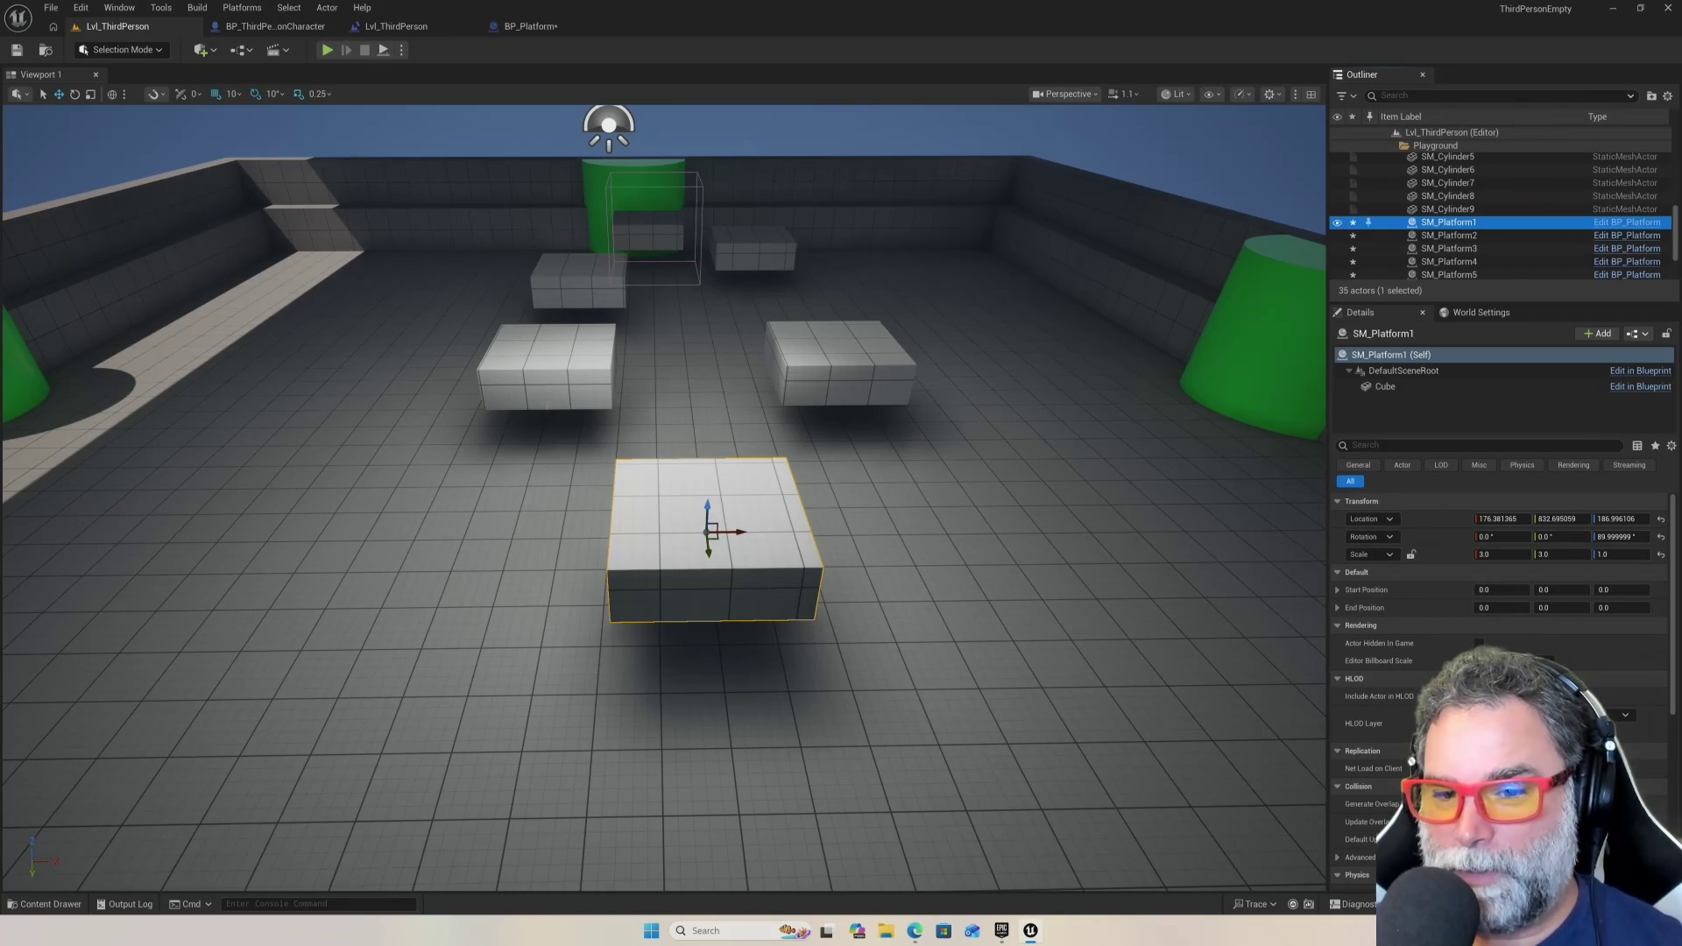
{"action": "scroll", "coordinate": [631, 433], "scroll_direction": "up", "scroll_amount": 10}
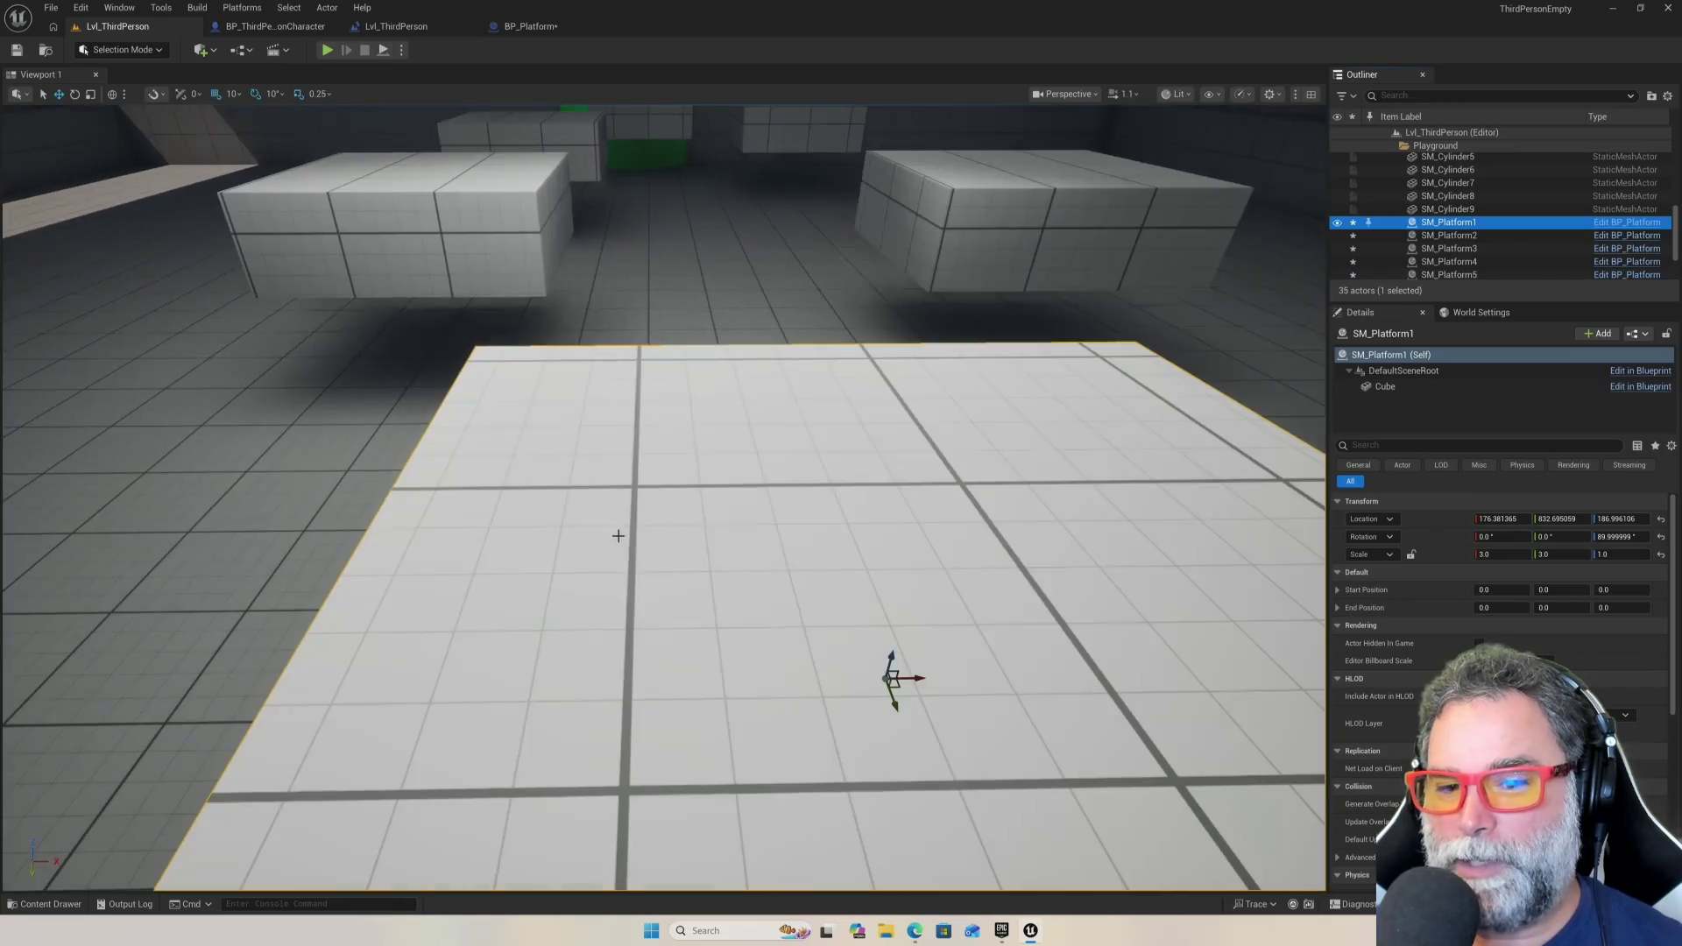
{"action": "scroll", "coordinate": [618, 536], "scroll_direction": "down", "scroll_amount": 10}
{"action": "left_click_drag", "start_coordinate": [618, 536], "coordinate": [718, 438]}
{"action": "mouse_move", "coordinate": [306, 114]}
{"action": "left_mouse_down"}
{"action": "mouse_move", "coordinate": [663, 147]}
{"action": "mouse_move", "coordinate": [612, 176]}
{"action": "mouse_move", "coordinate": [569, 245]}
{"action": "mouse_move", "coordinate": [526, 250]}
{"action": "left_mouse_up"}
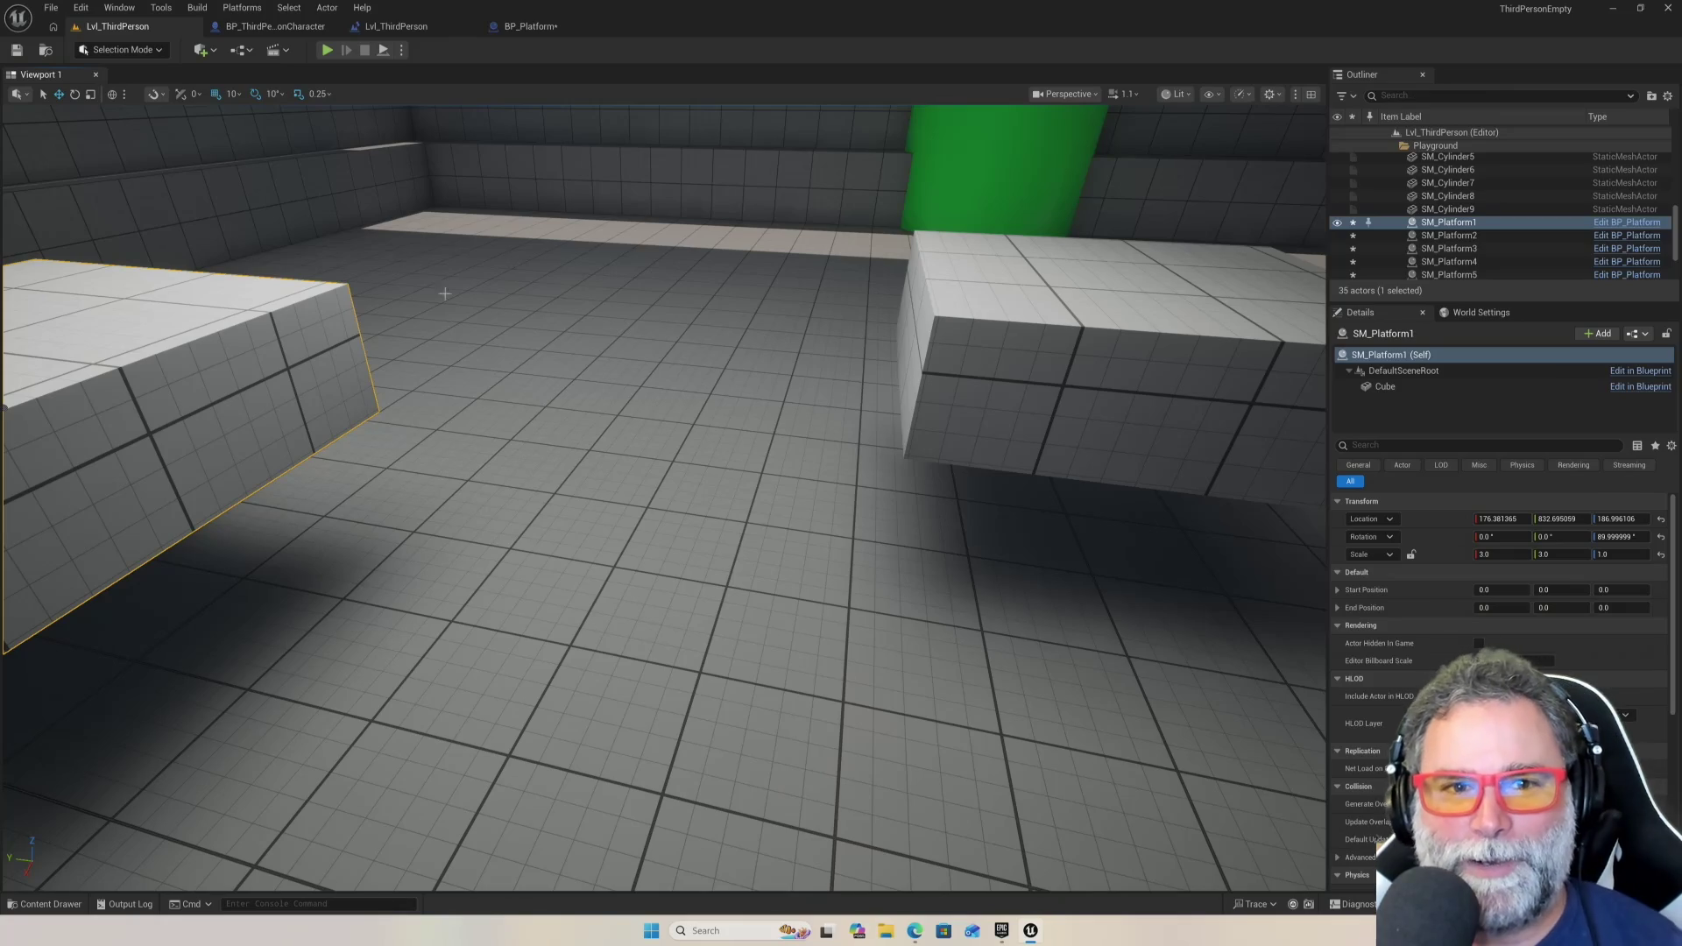
Start Play In Editor and run and jump the character toward the box by the green cylinder
{"action": "left_click", "coordinate": [327, 50]}
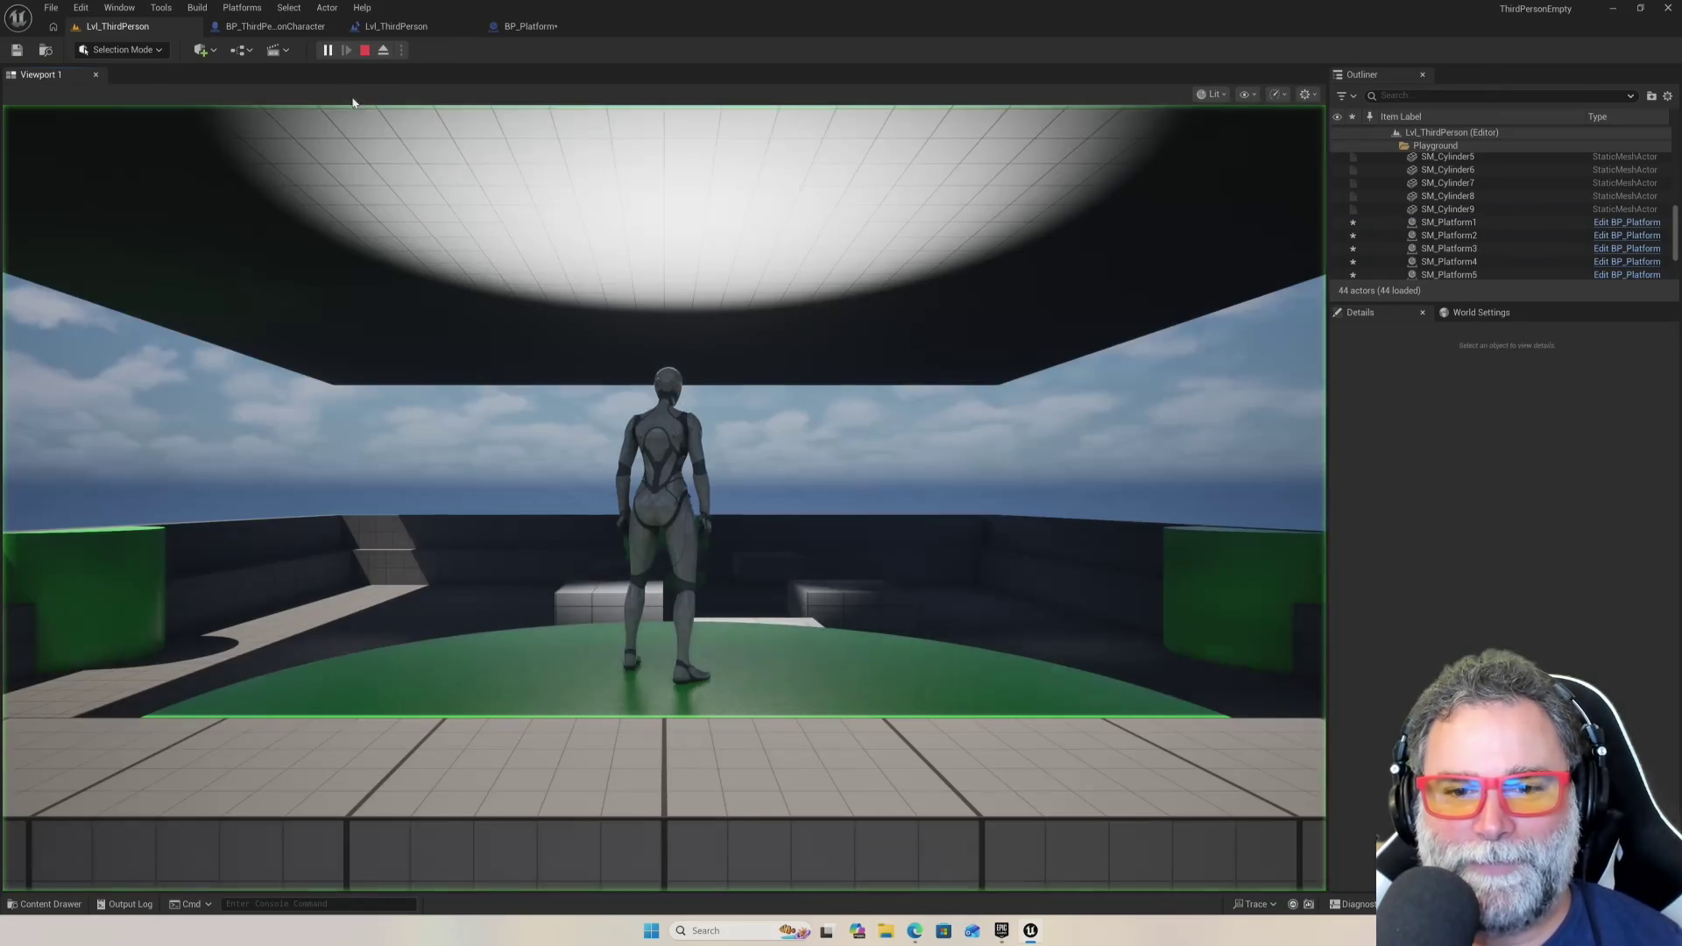
{"action": "left_click", "coordinate": [353, 103]}
{"action": "key", "text": "w"}
{"action": "key", "text": "space"}
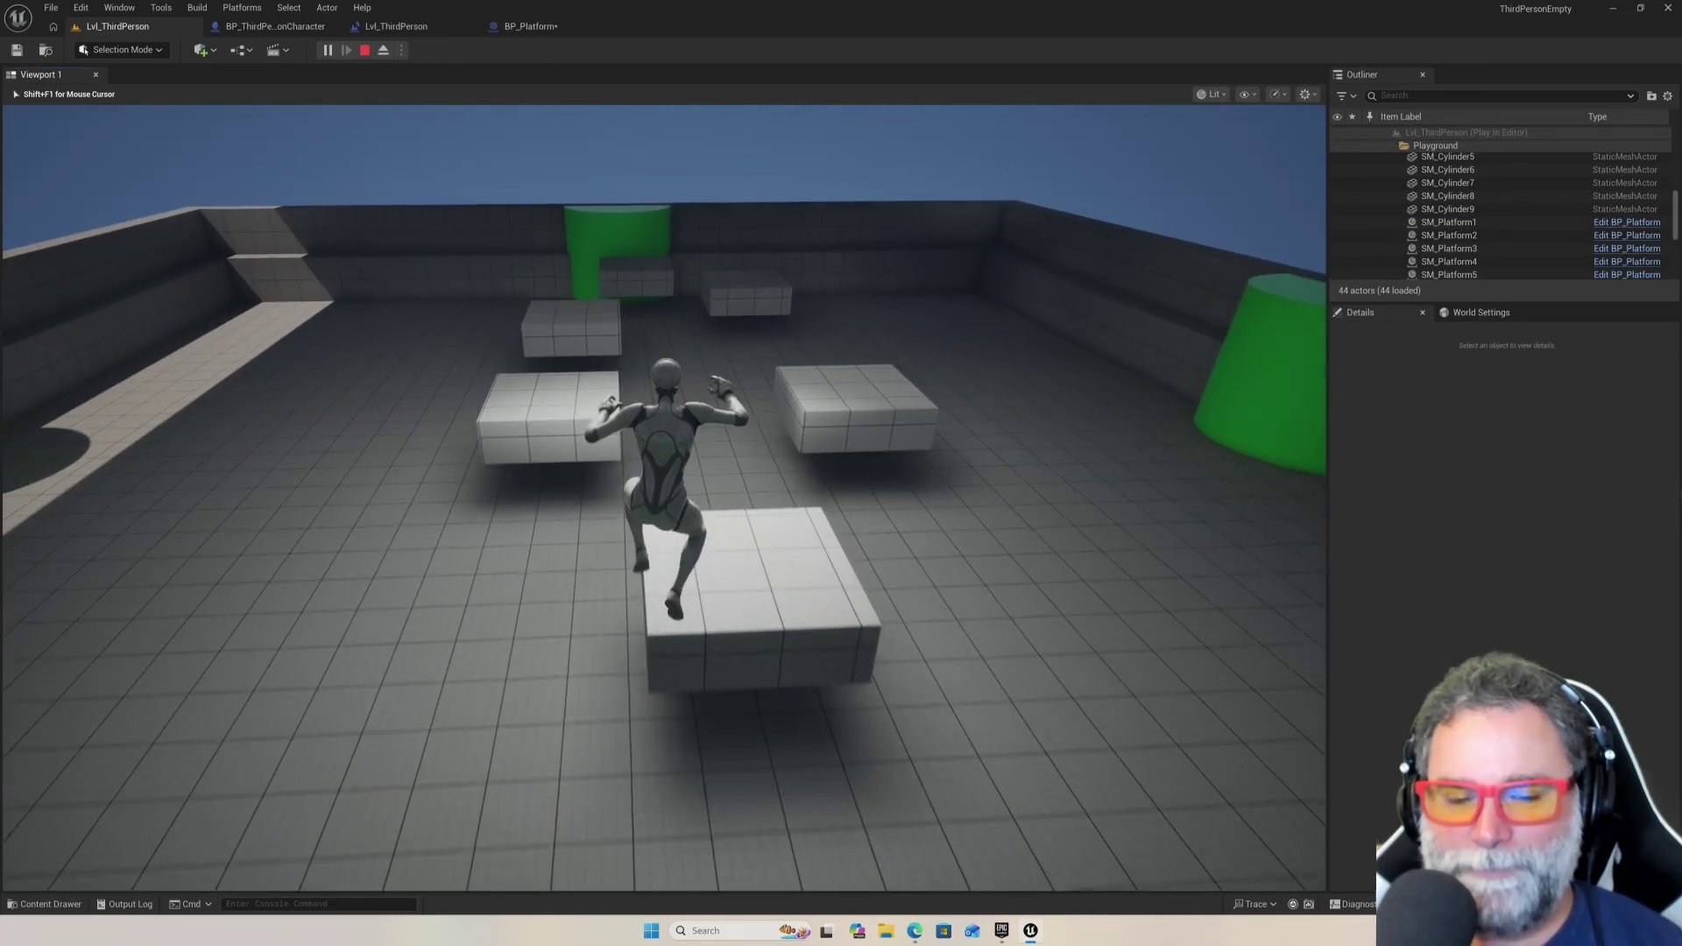
{"action": "key", "text": "space"}
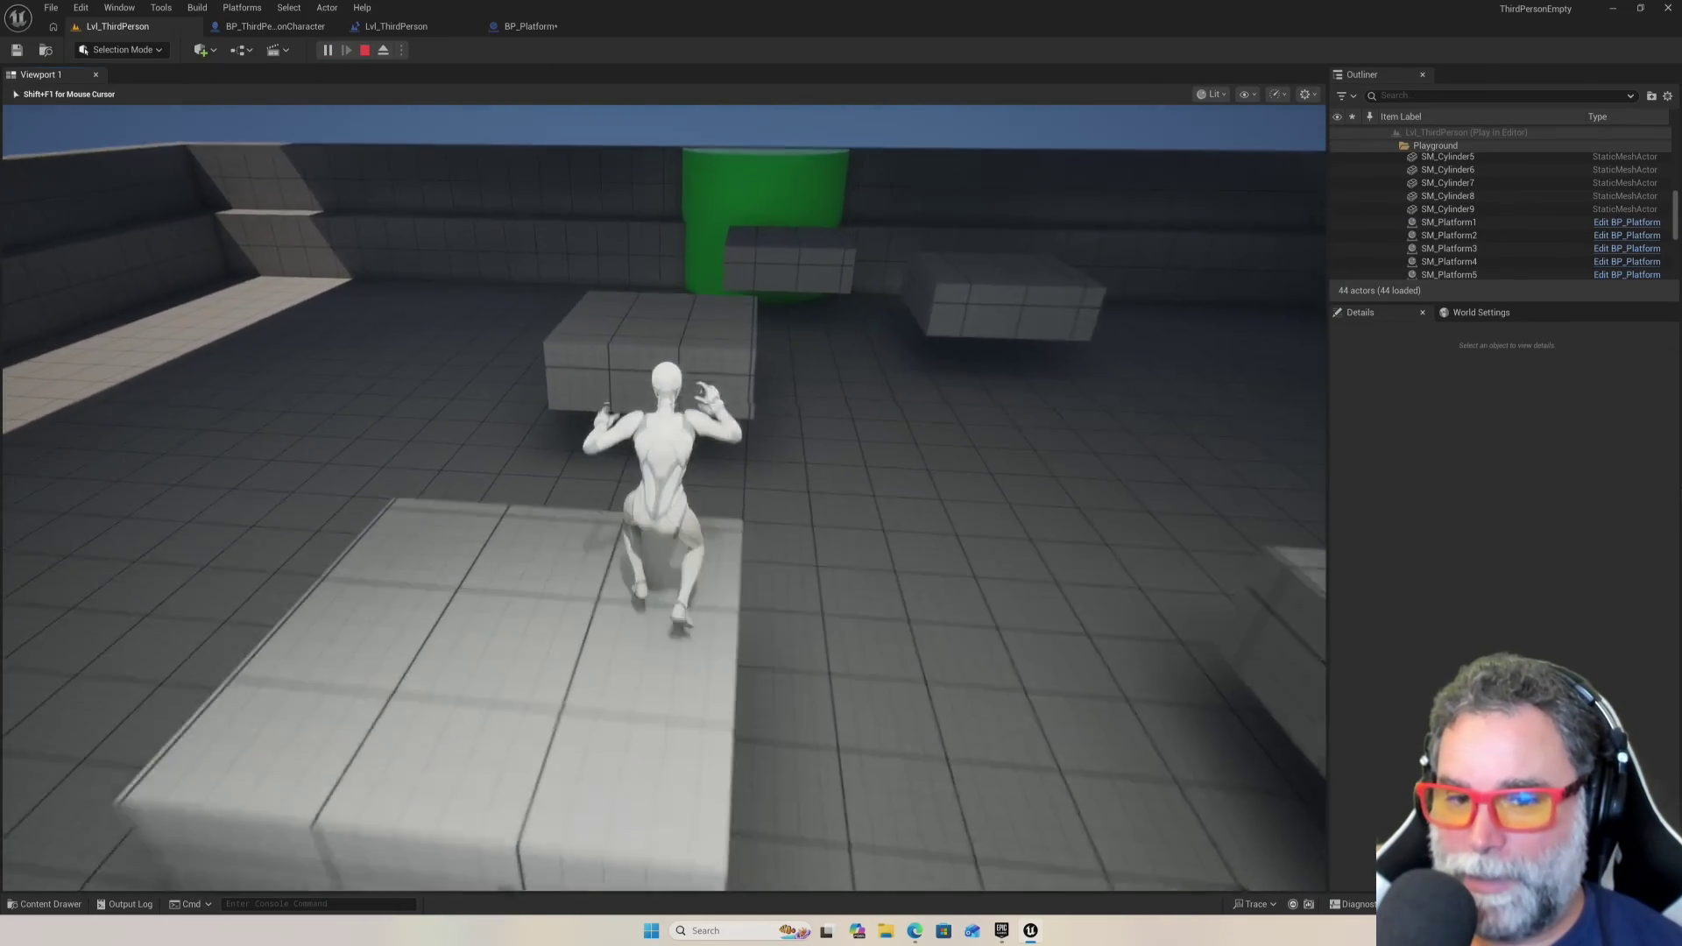
{"action": "key", "text": "space"}
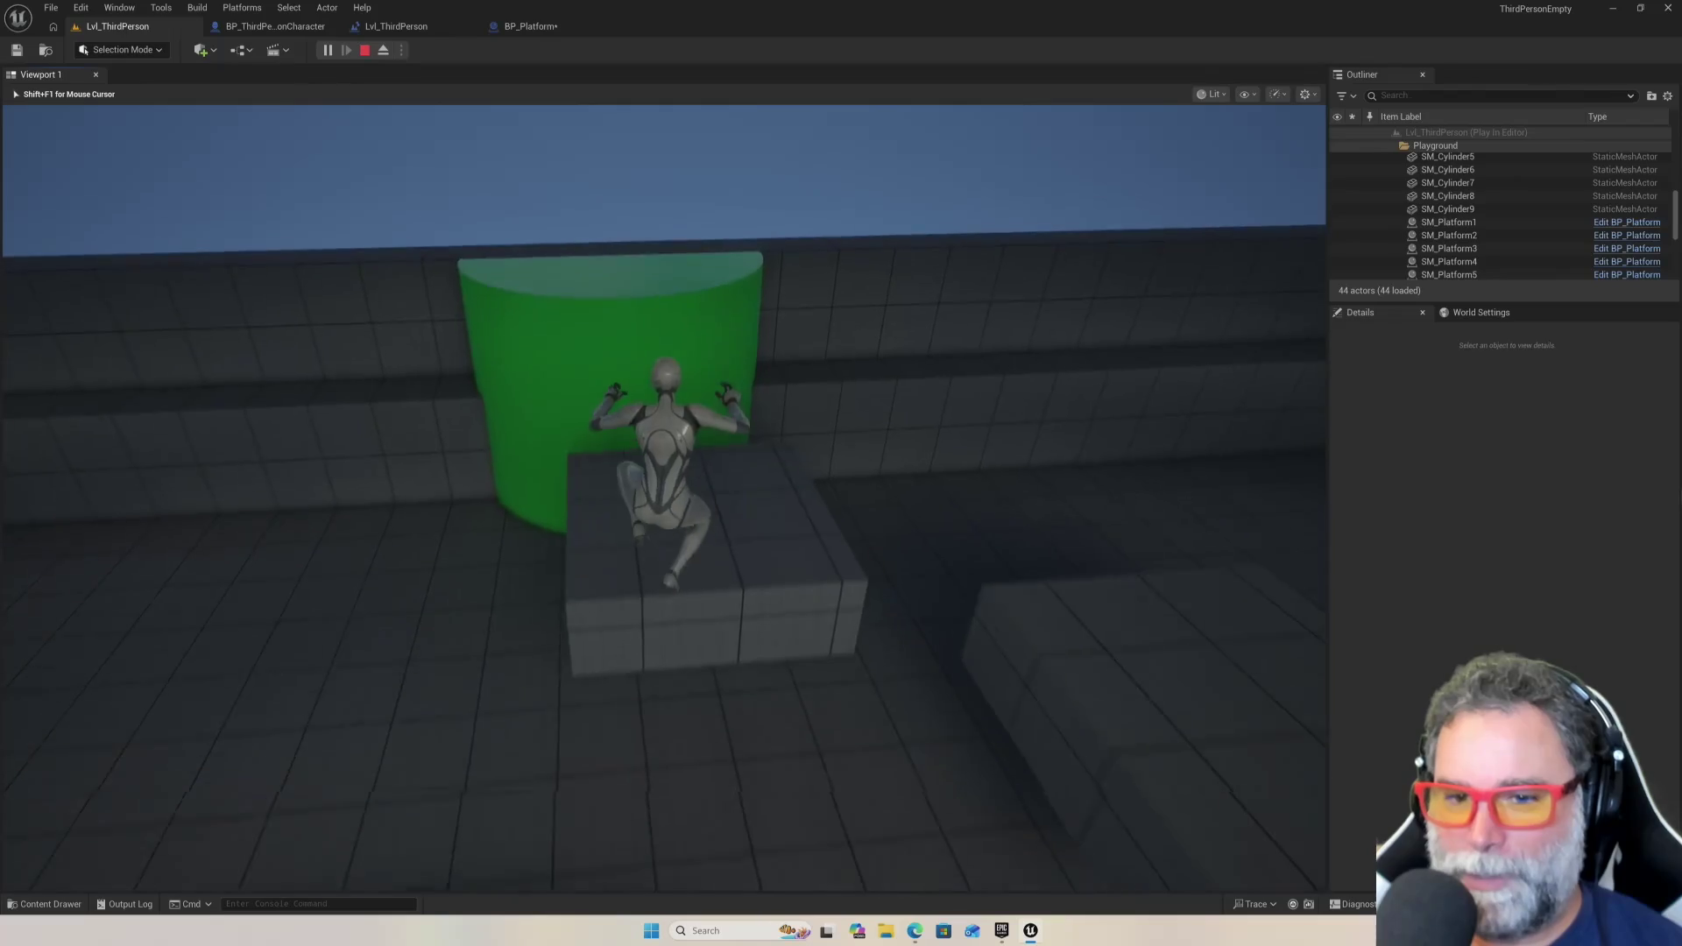
{"action": "key", "text": "space"}
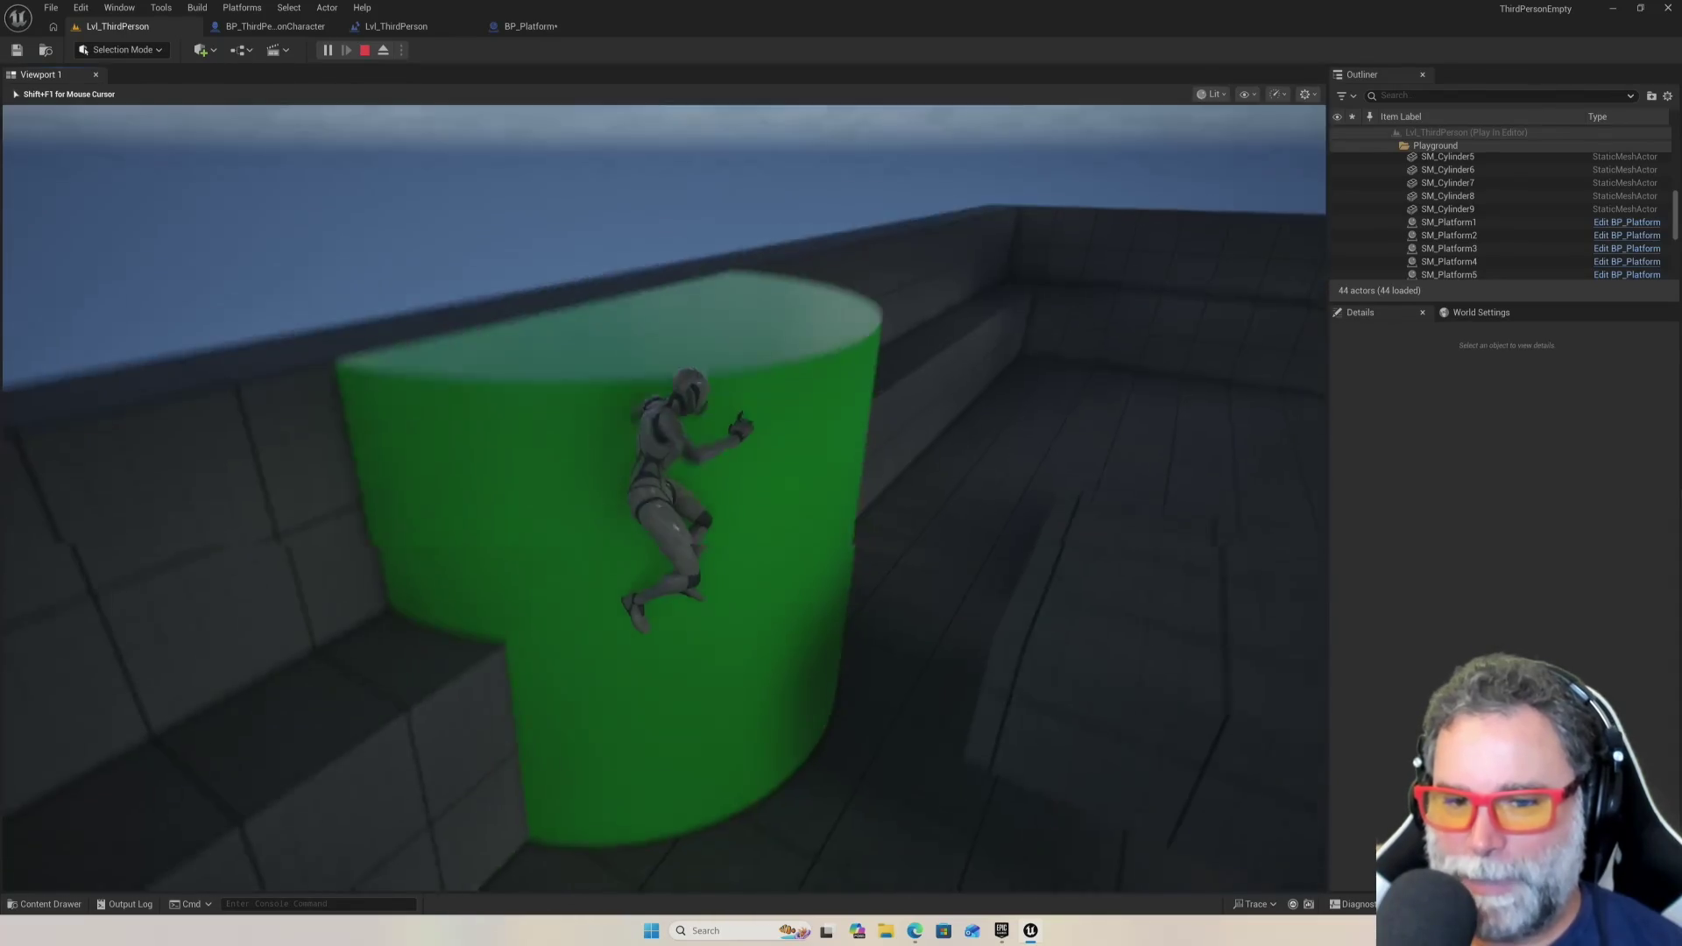
{"action": "key", "text": "w"}
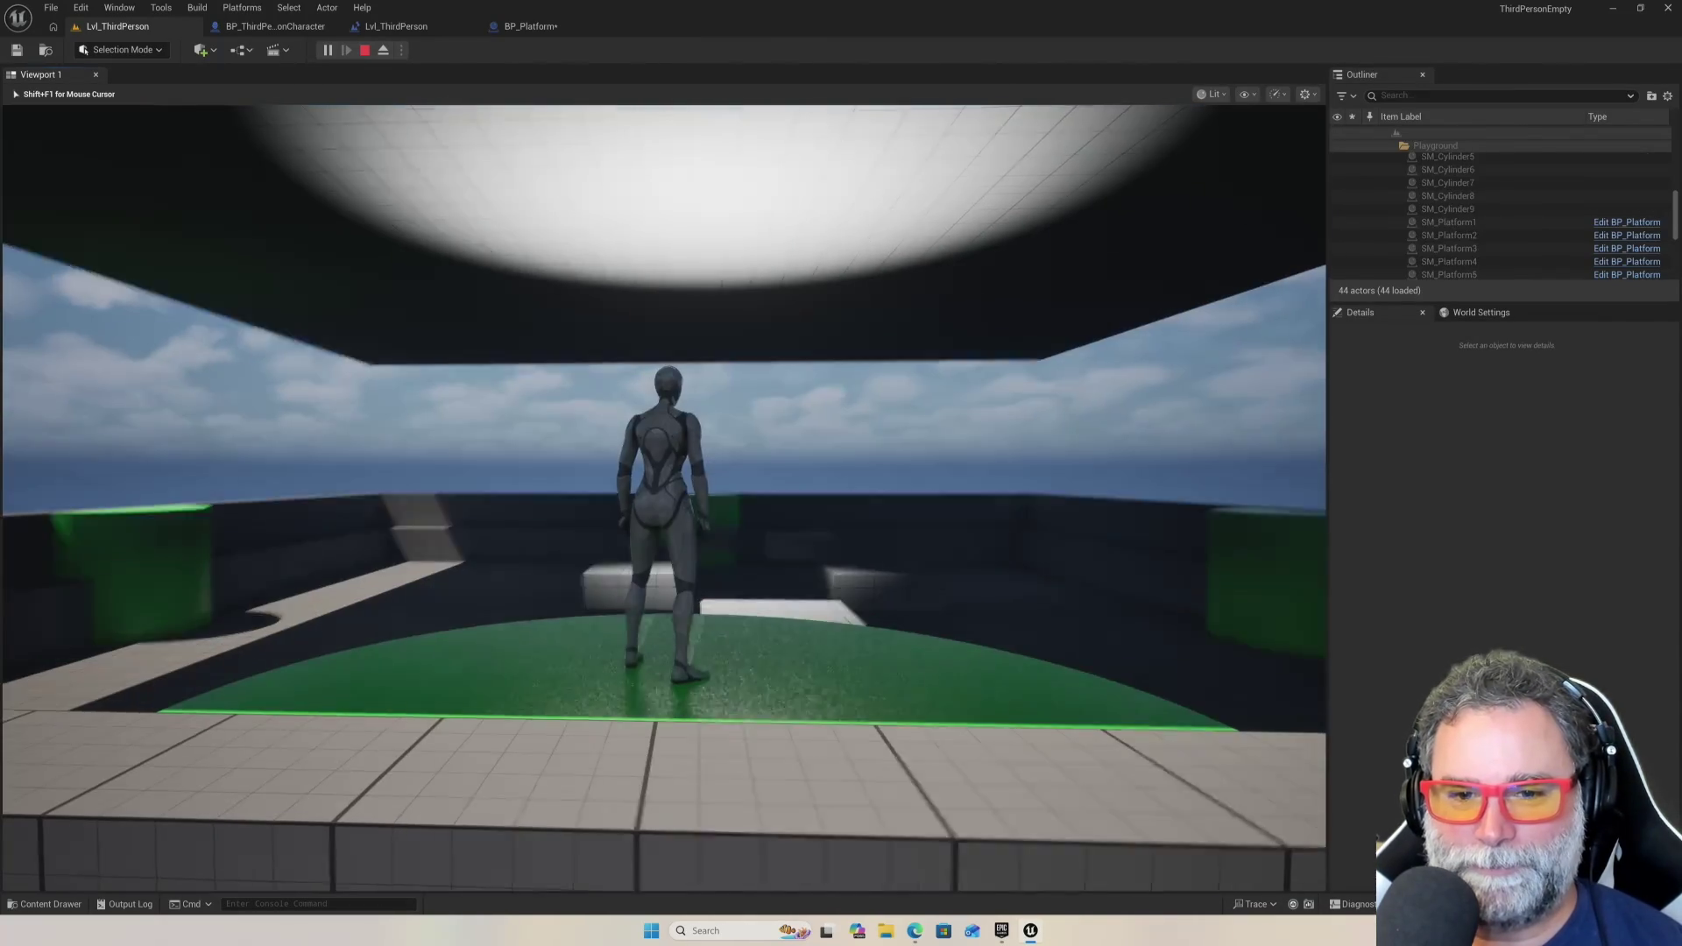
Jump across the boxes and floating platforms again, then stop play and focus SM_Platform1
{"action": "key", "text": "w"}
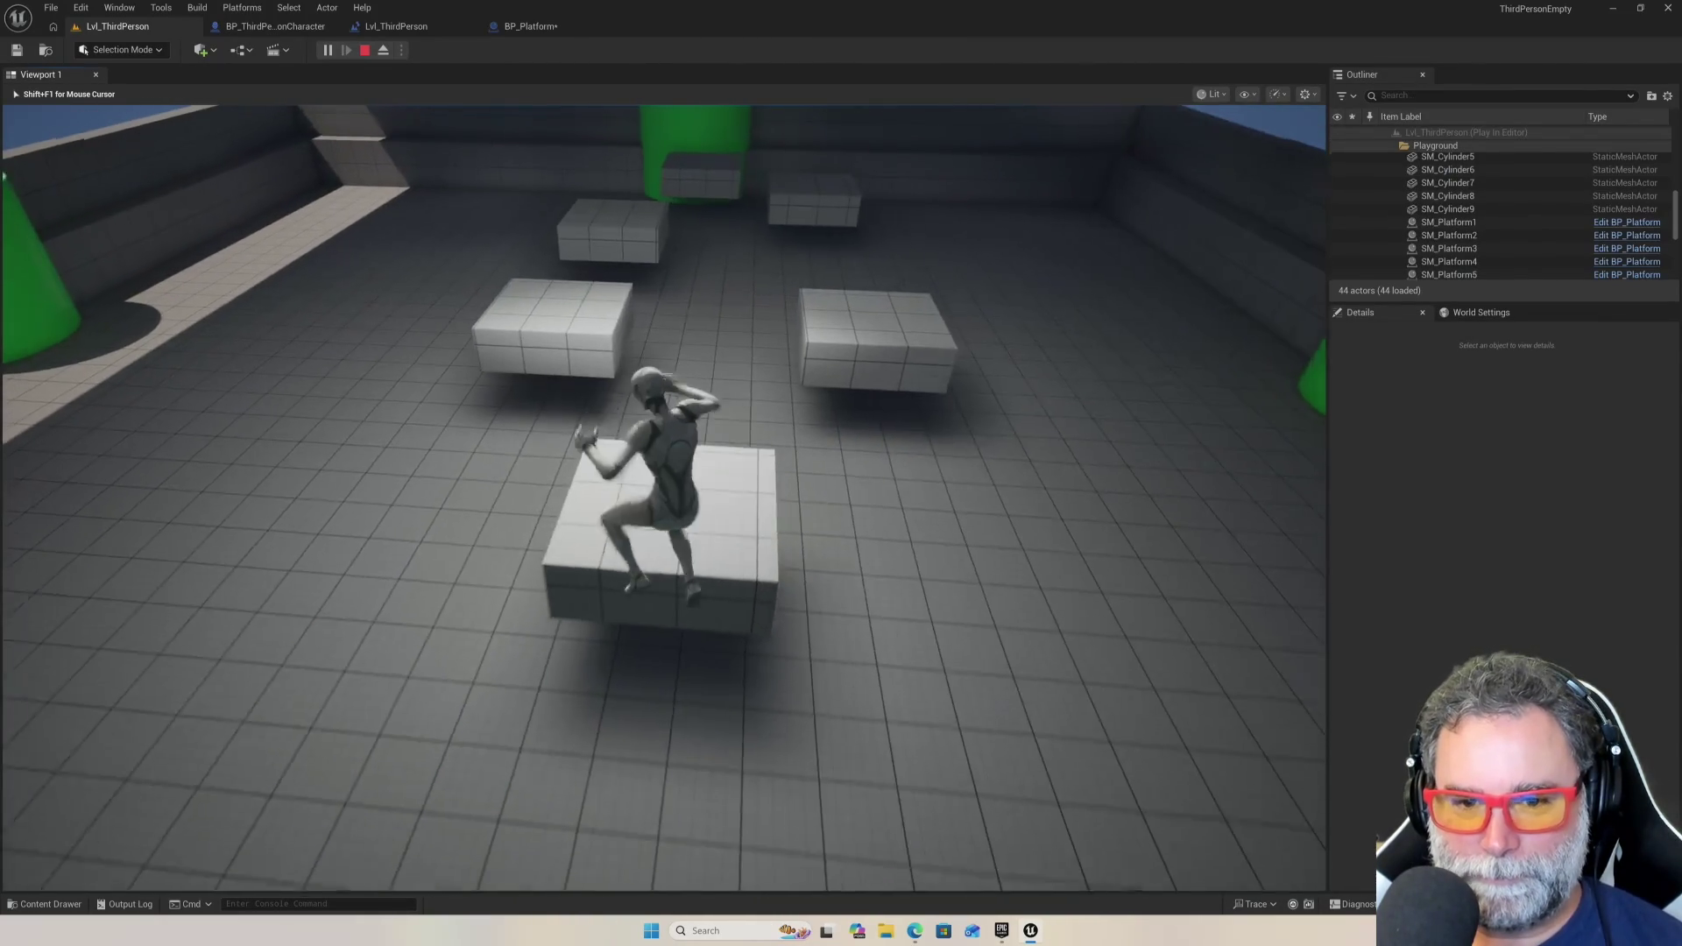
{"action": "key", "text": "space"}
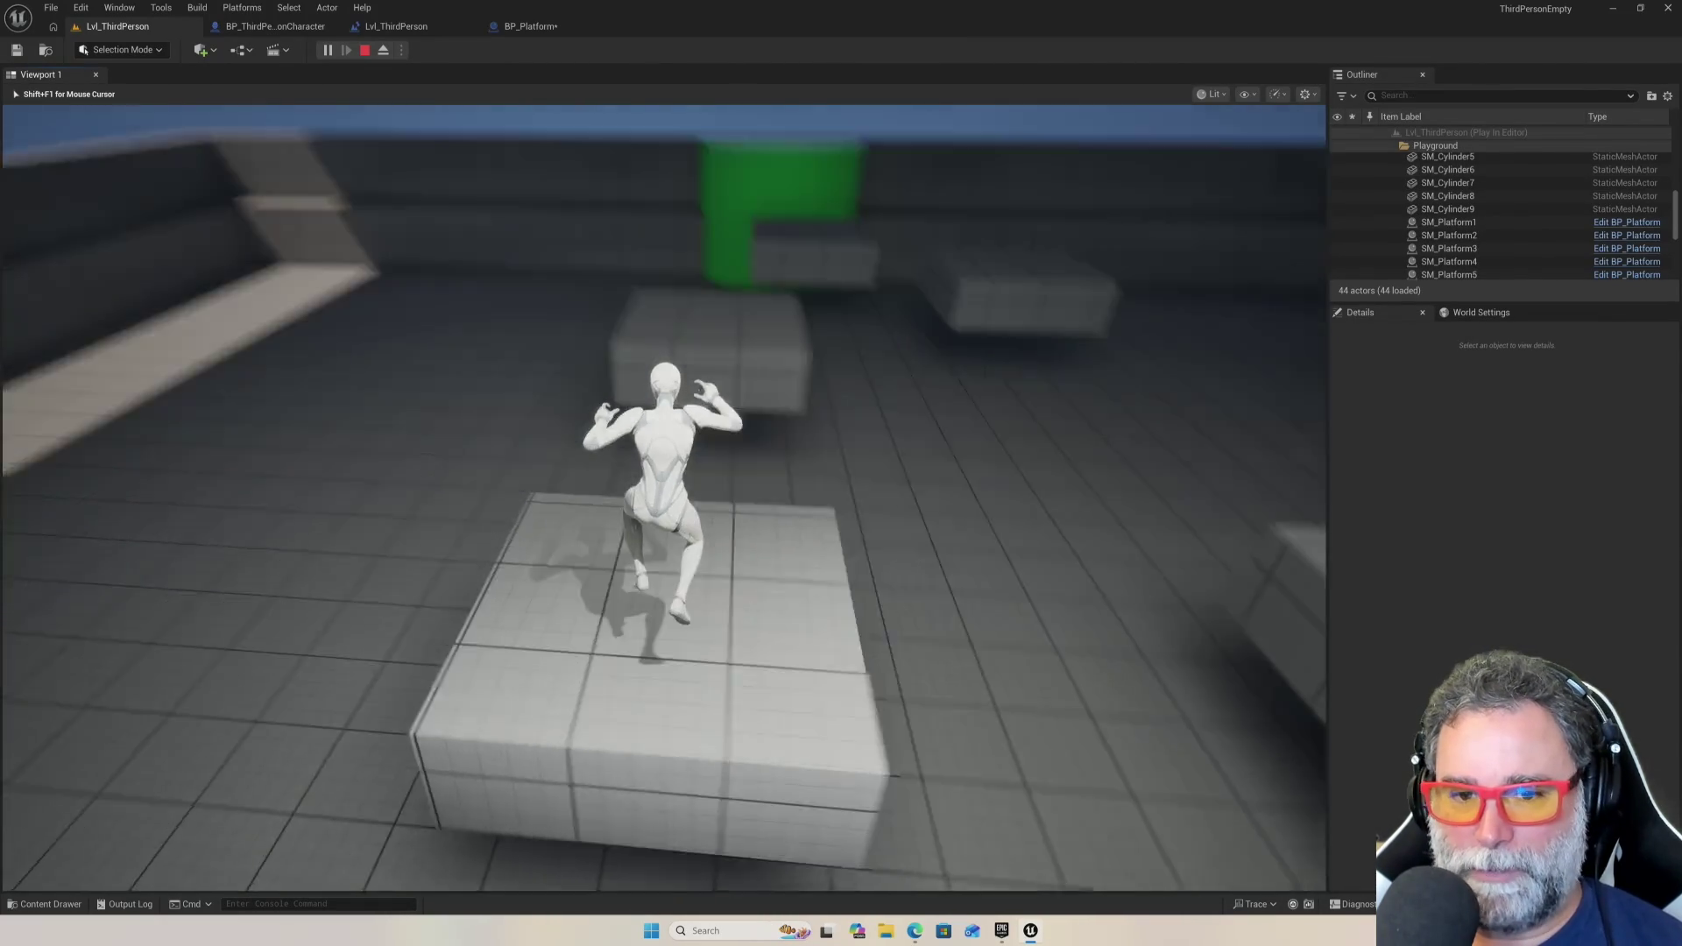
{"action": "key", "text": "space"}
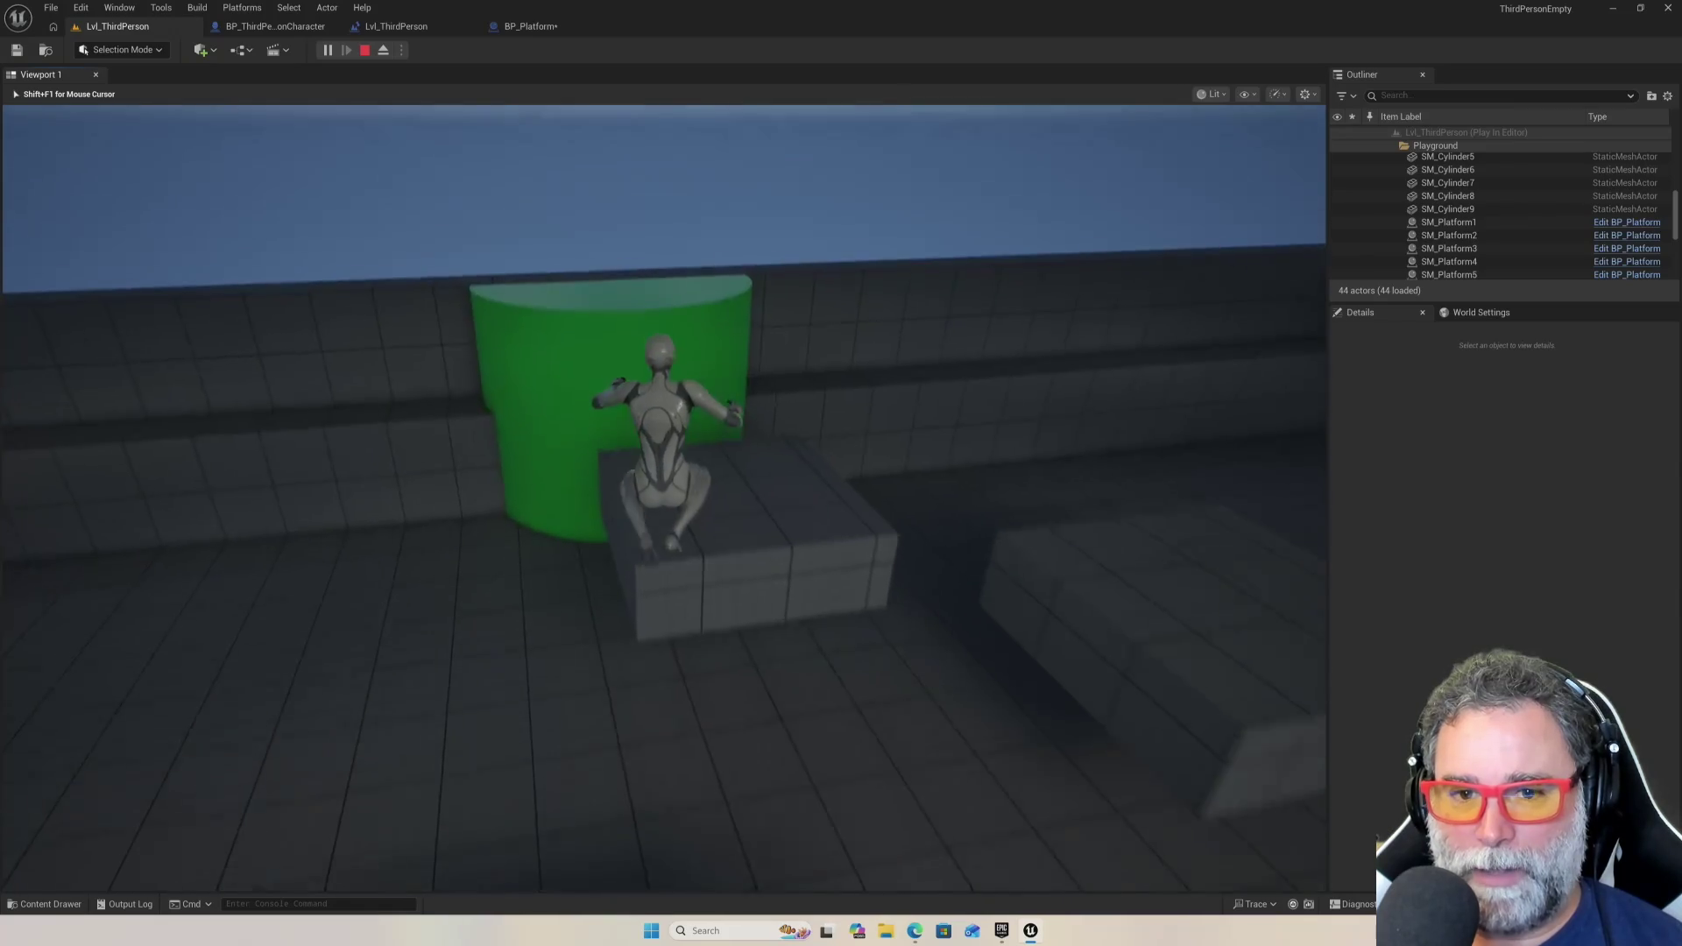
{"action": "key", "text": "space"}
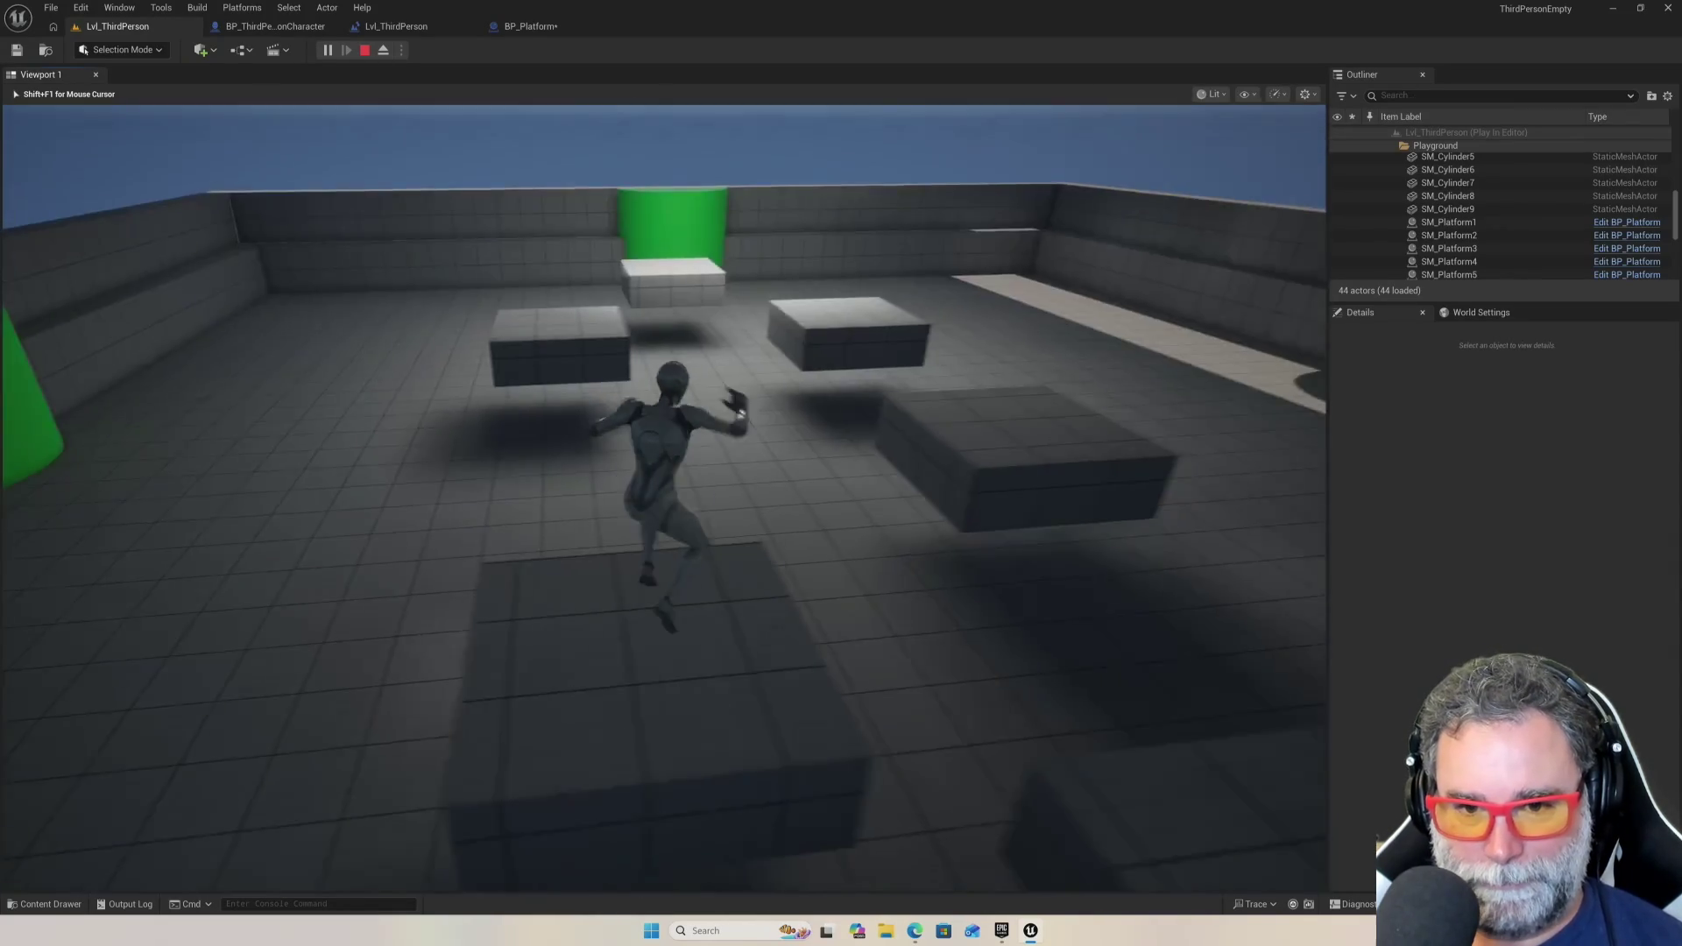
{"action": "key", "text": "space"}
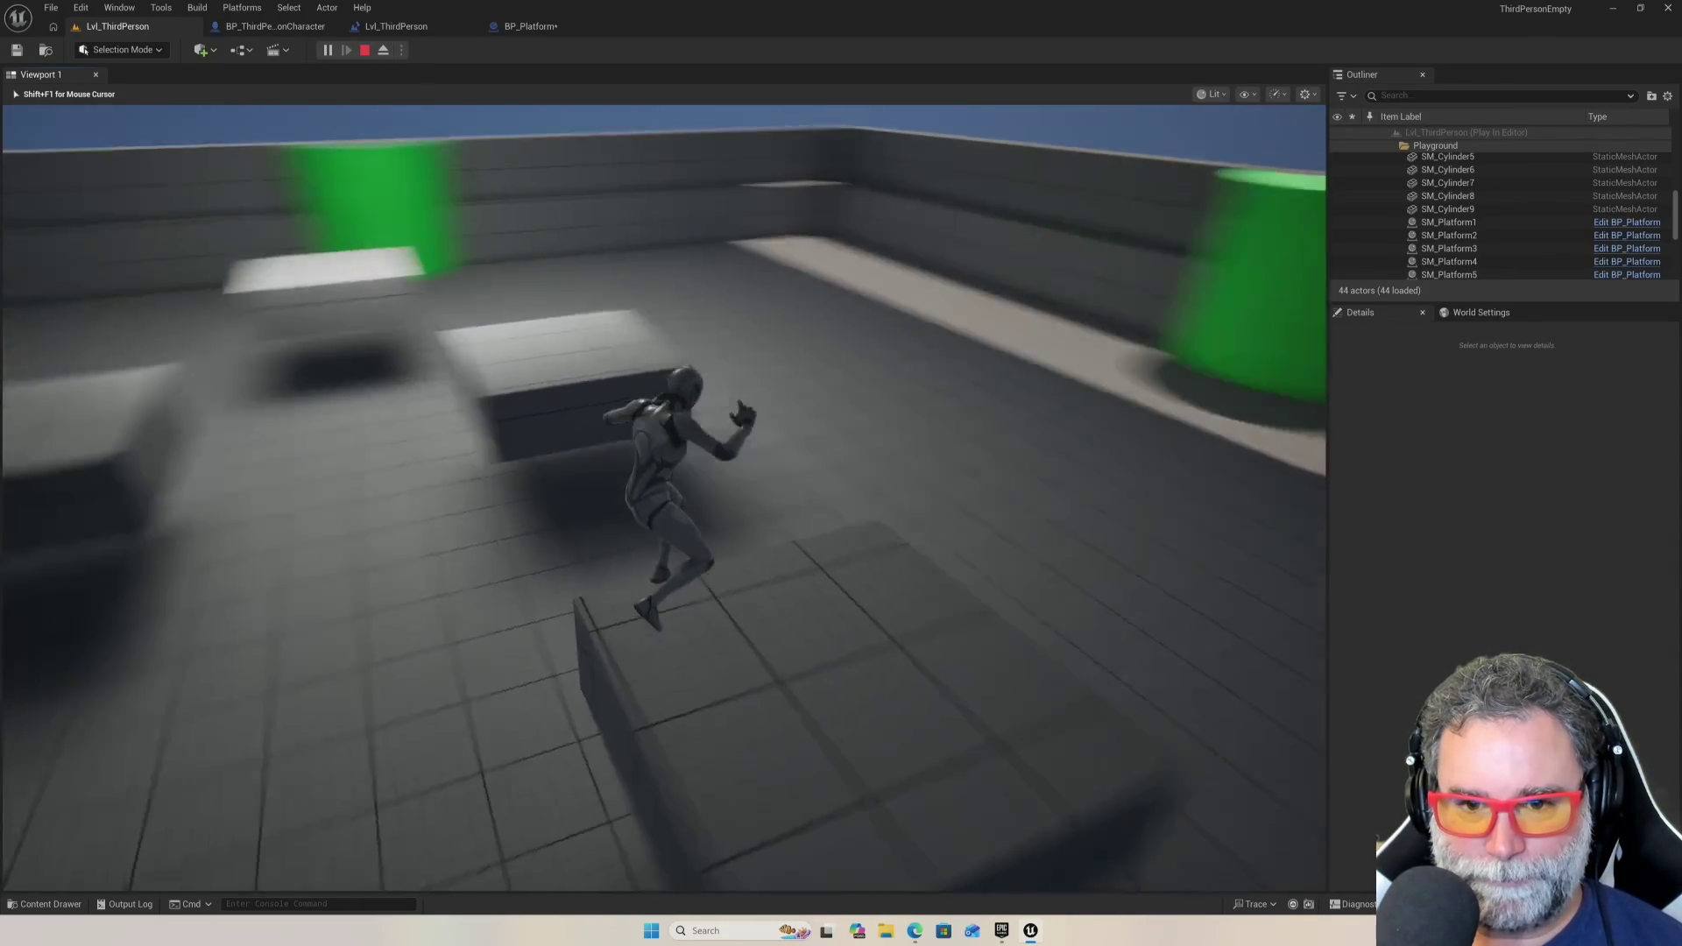
{"action": "key", "text": "space"}
{"action": "key", "text": "space"}
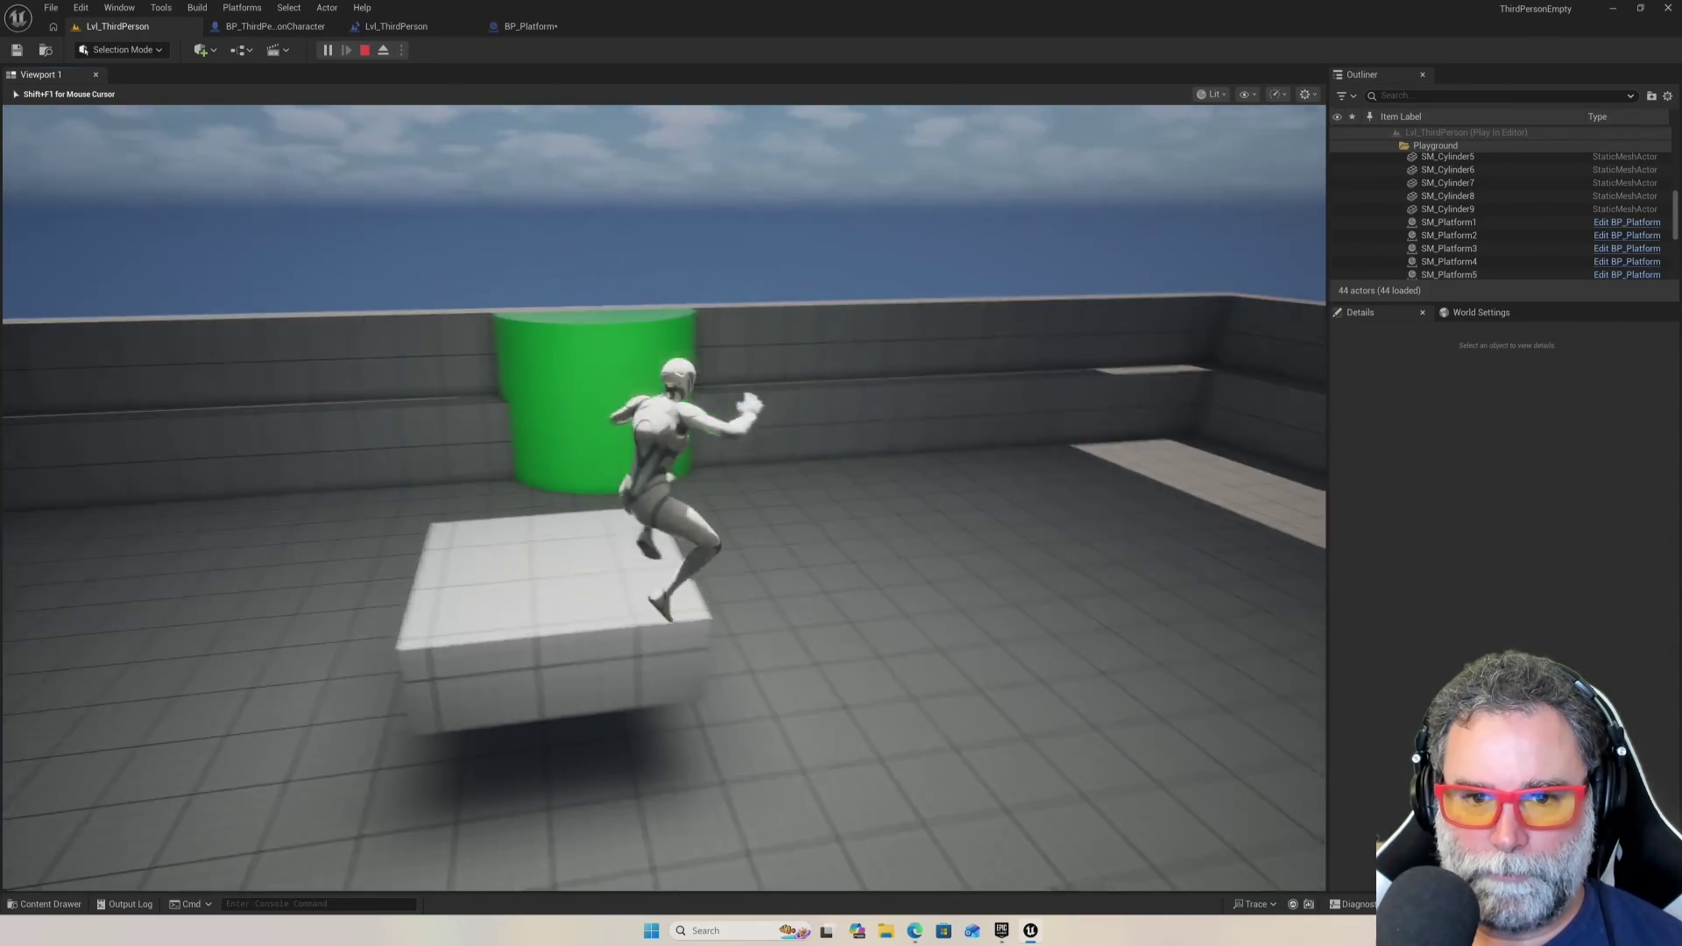
{"action": "key", "text": "Escape"}
{"action": "key", "text": "f"}
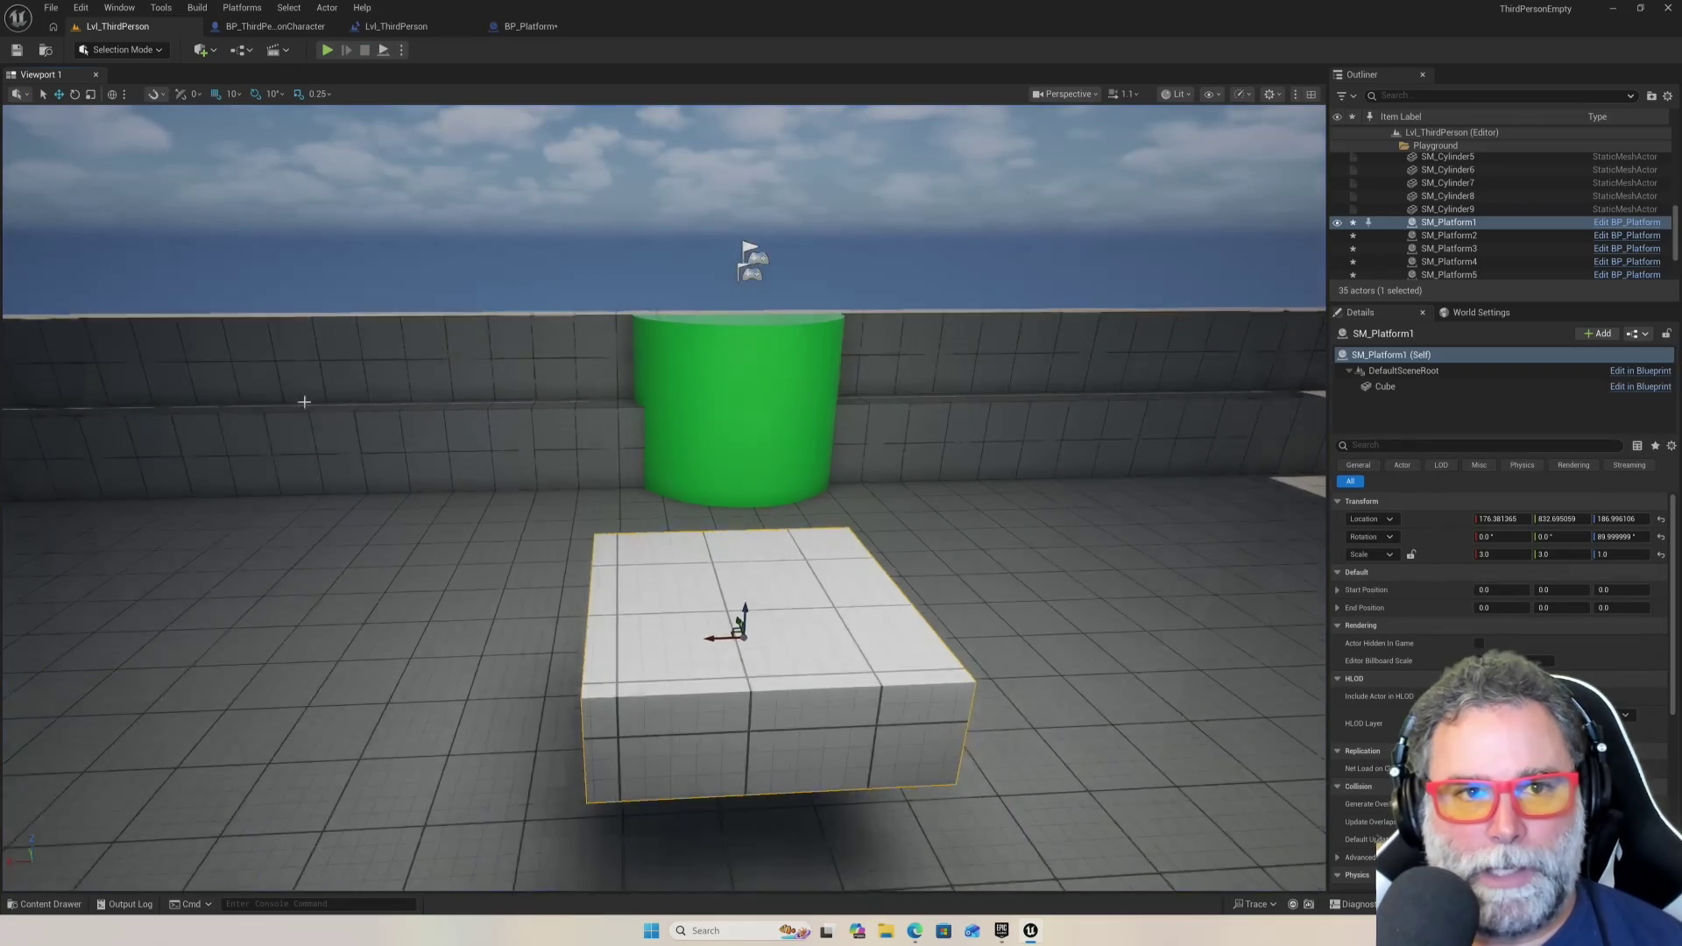
Switch from the BP_ThirdPersonCharacter tab to the BP_Platform Event Graph
{"action": "left_click", "coordinate": [299, 27]}
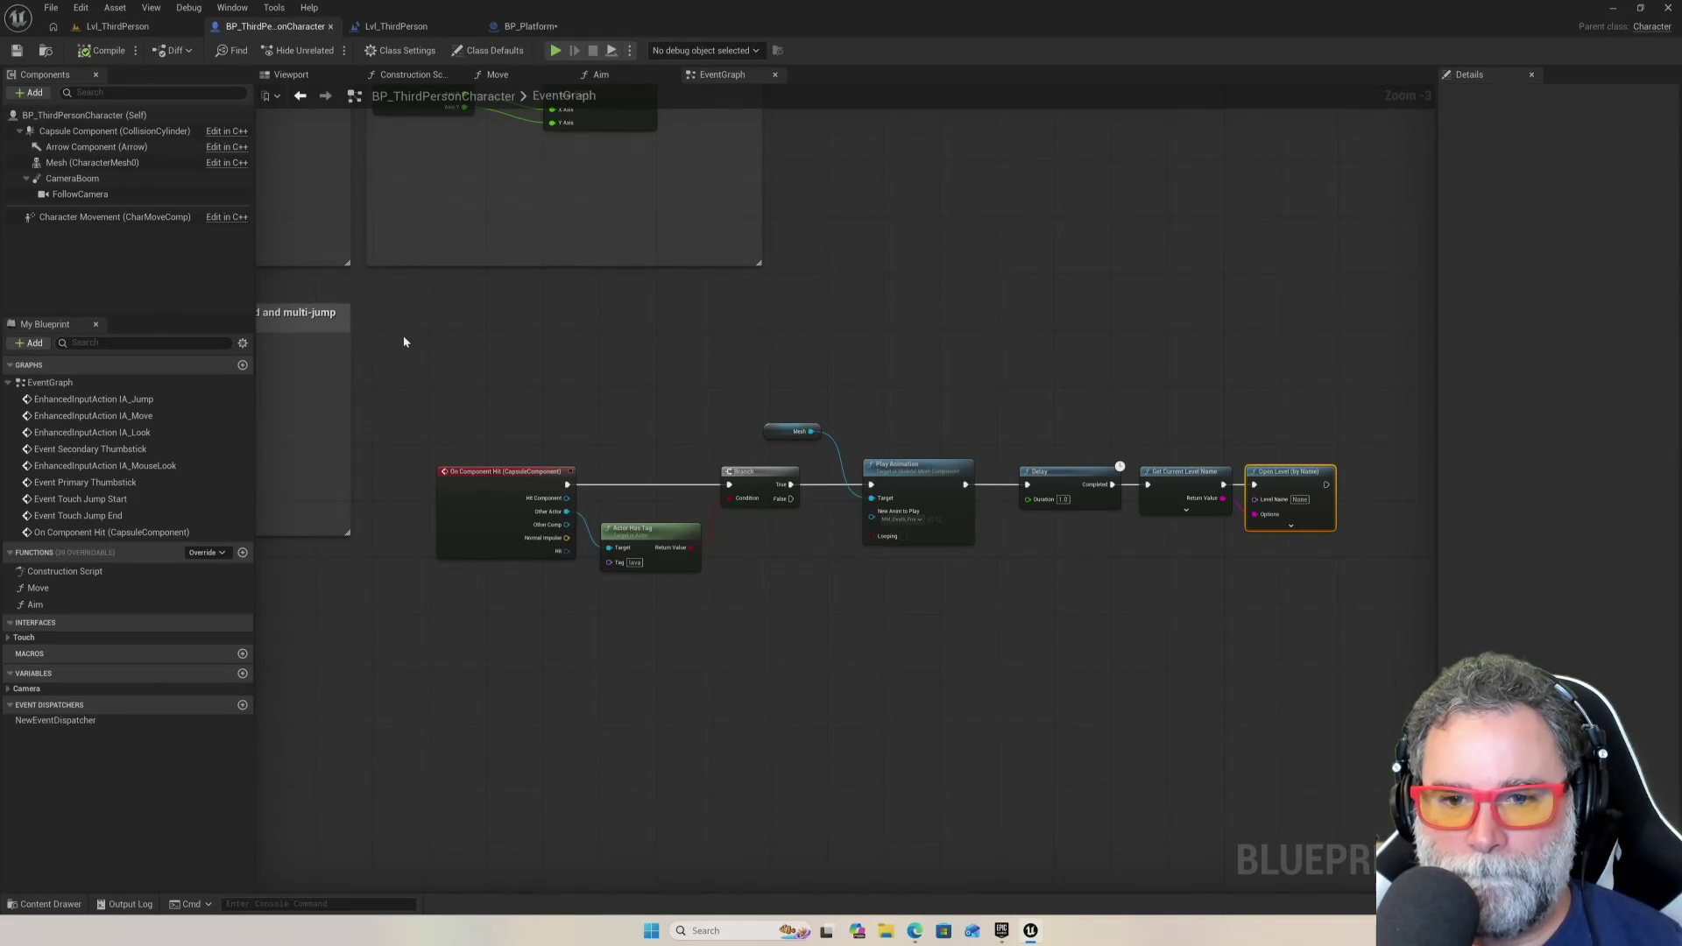
{"action": "left_click", "coordinate": [528, 26]}
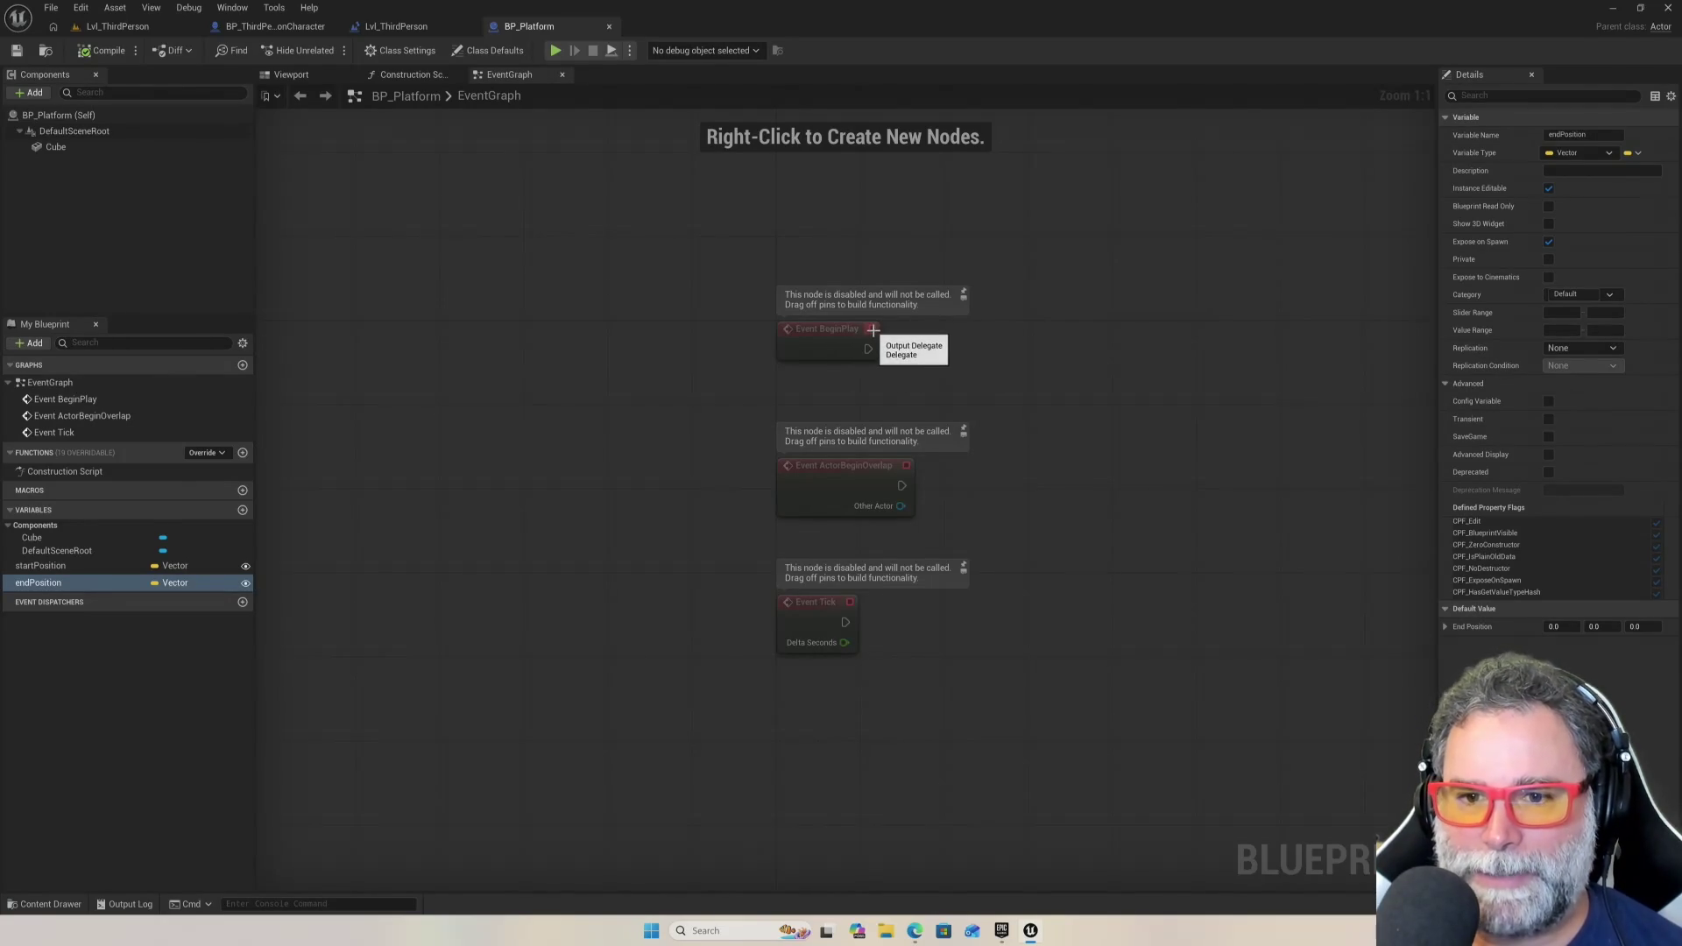
Add a Timeline node wired from Event BeginPlay's exec pin and reposition both nodes
{"action": "left_click_drag", "start_coordinate": [873, 329], "coordinate": [973, 341]}
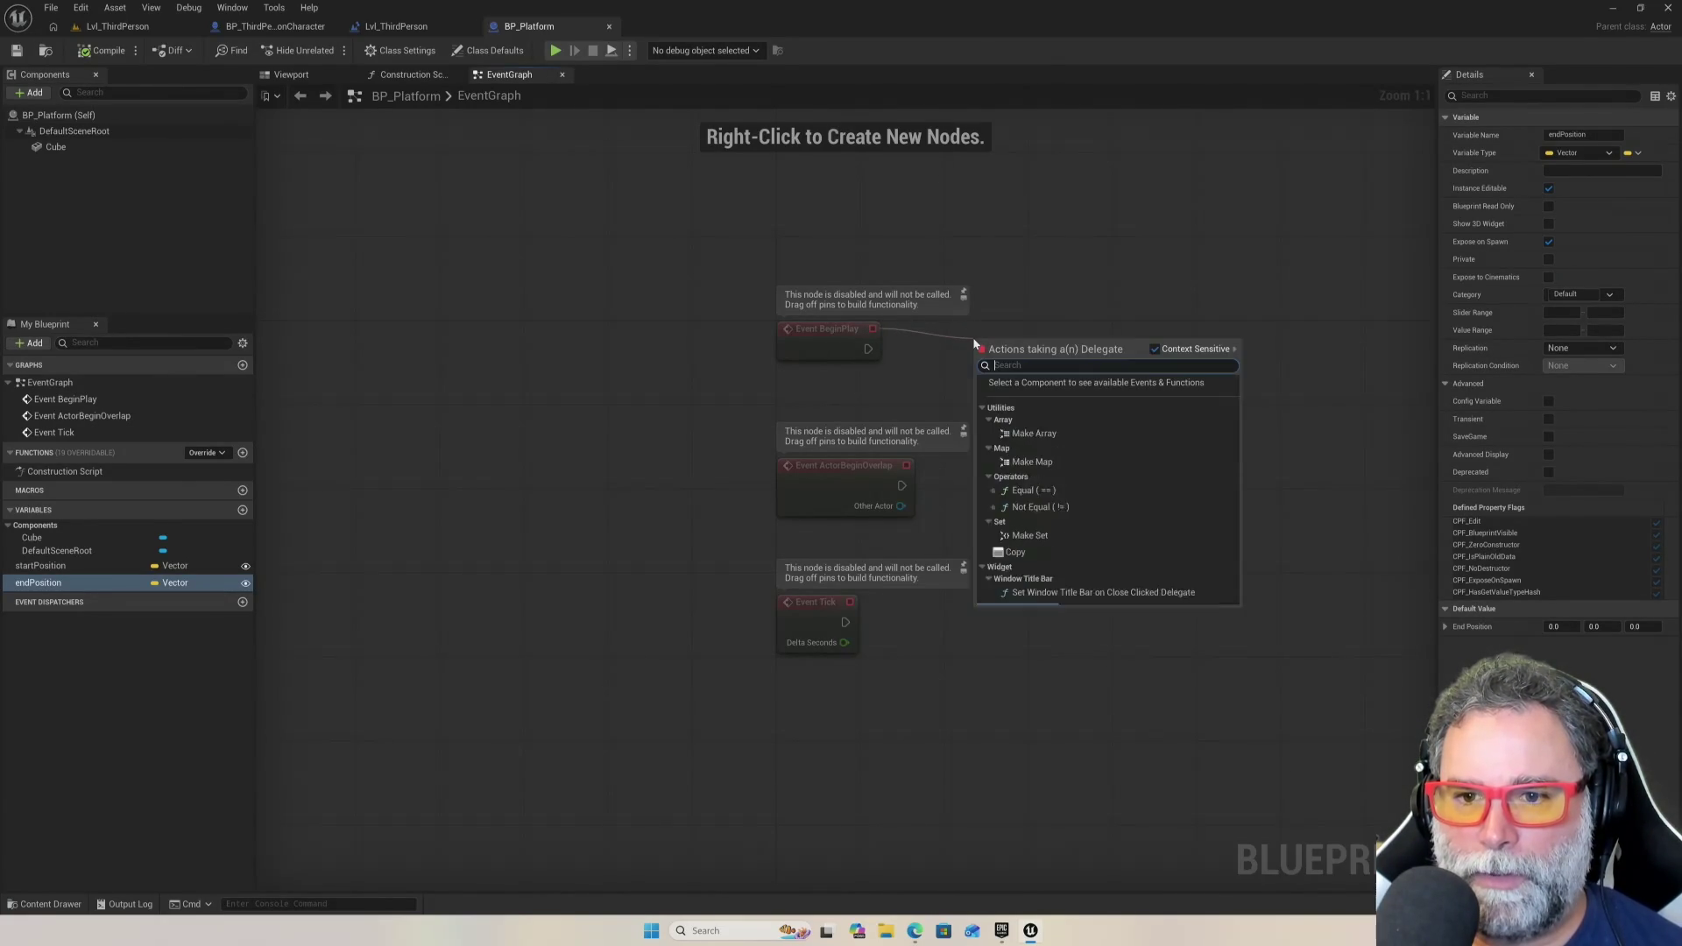
{"action": "key", "text": "Escape"}
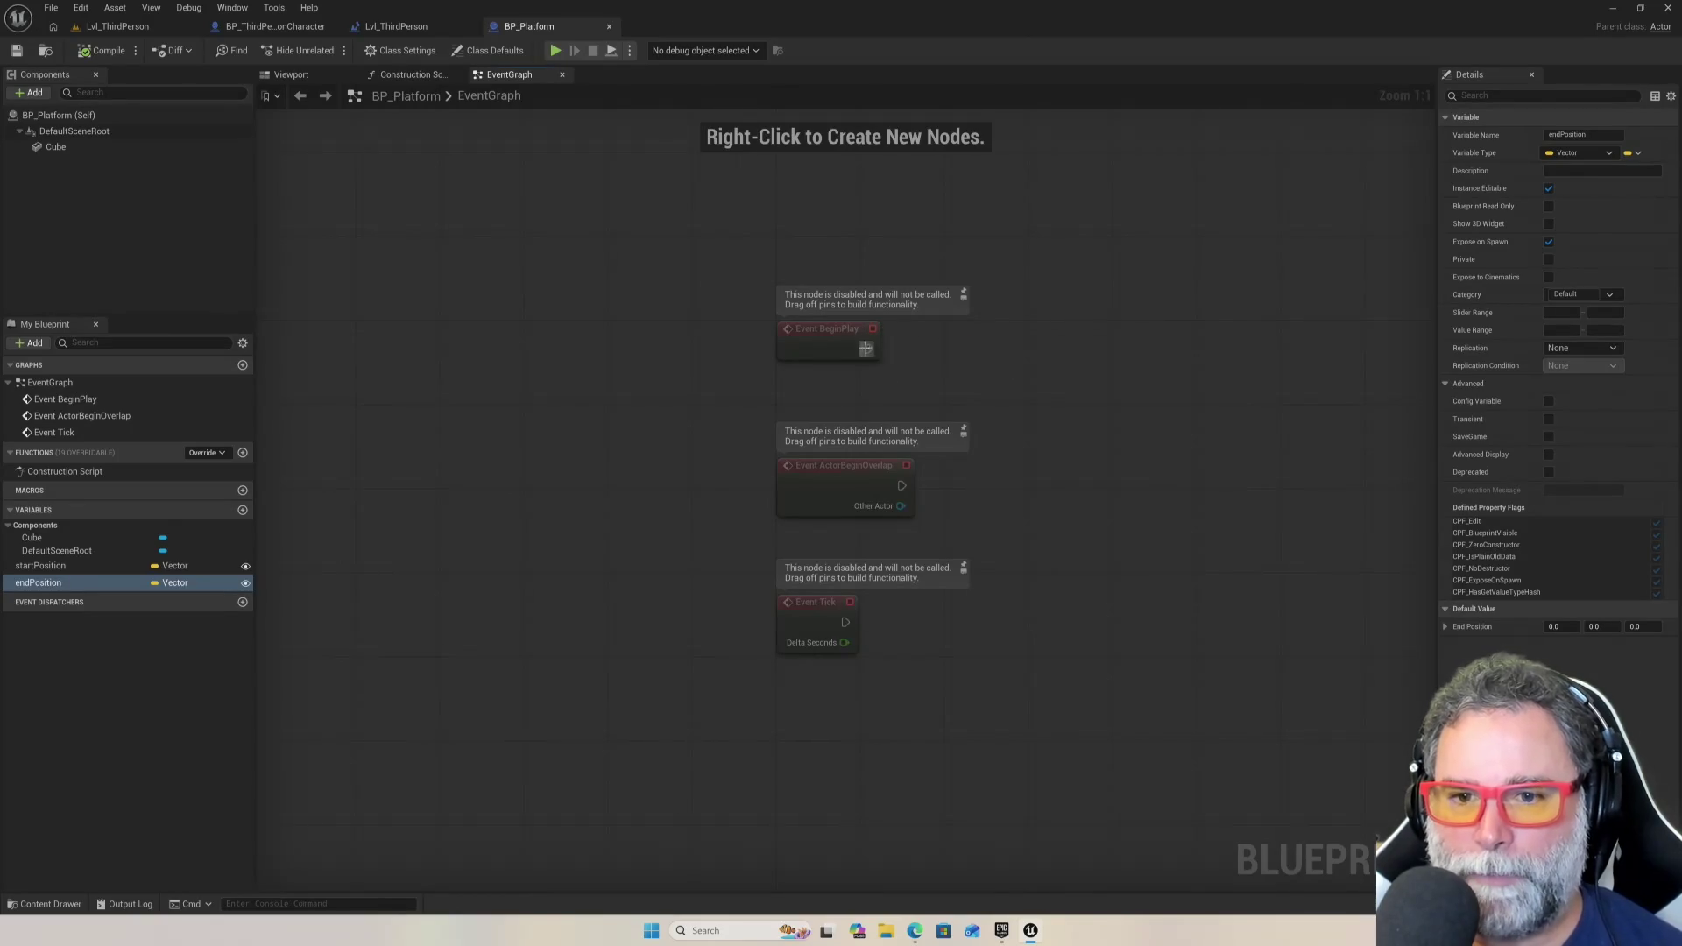
{"action": "left_click_drag", "start_coordinate": [867, 349], "coordinate": [1037, 341]}
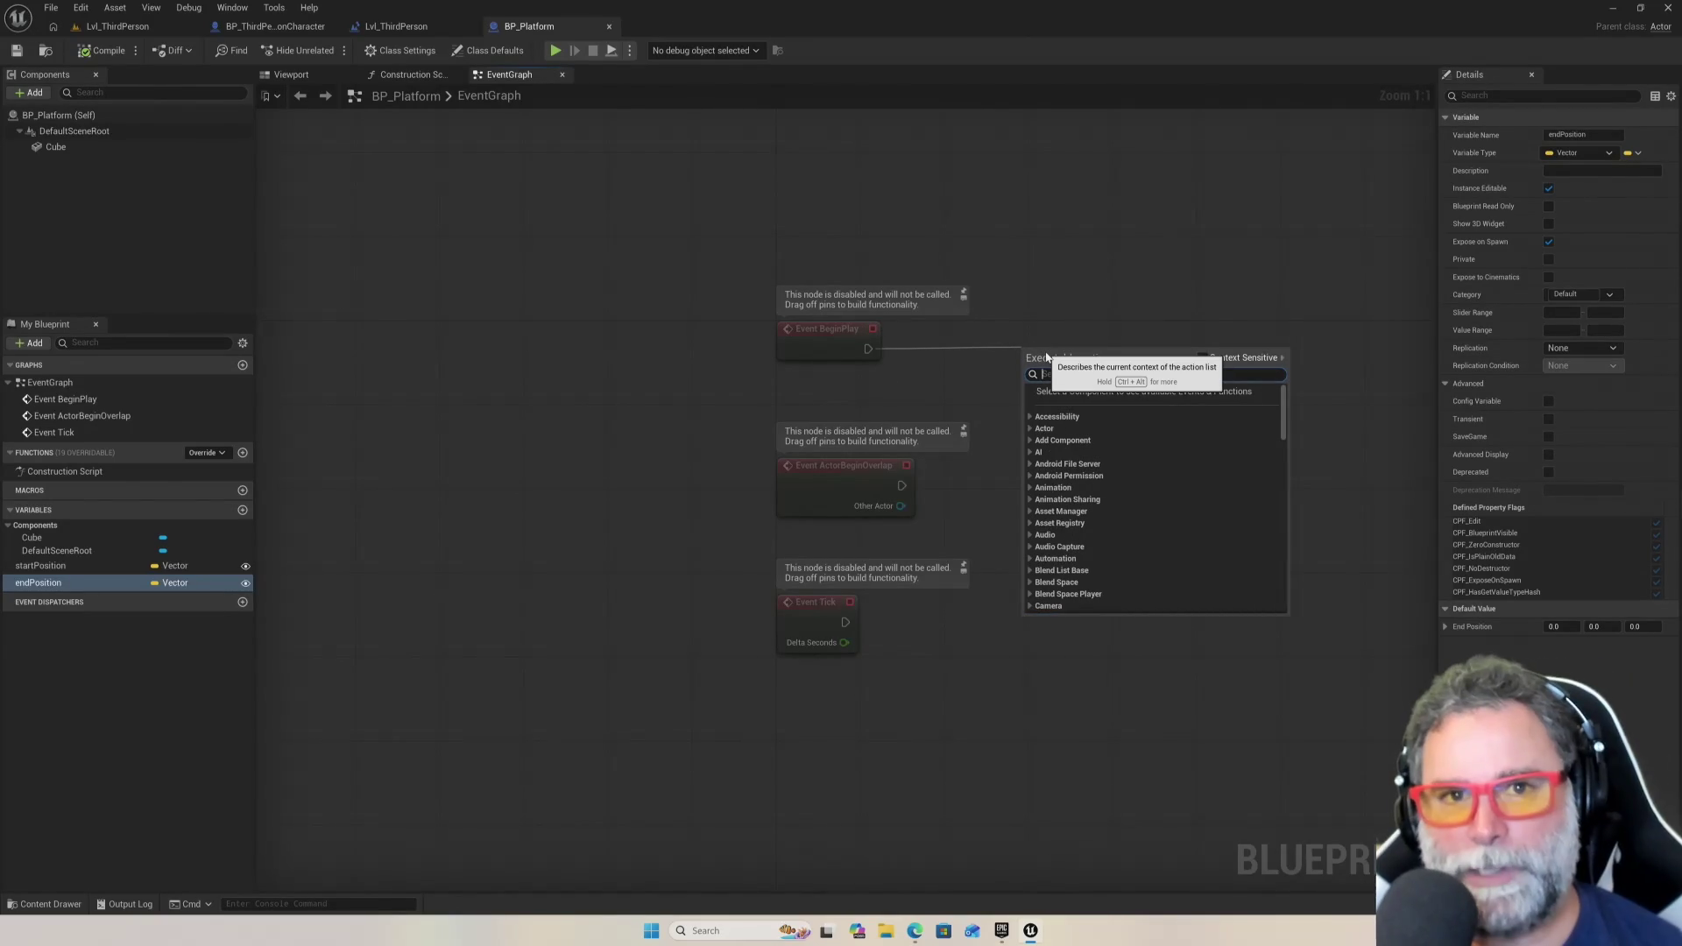
{"action": "type", "text": "timeline"}
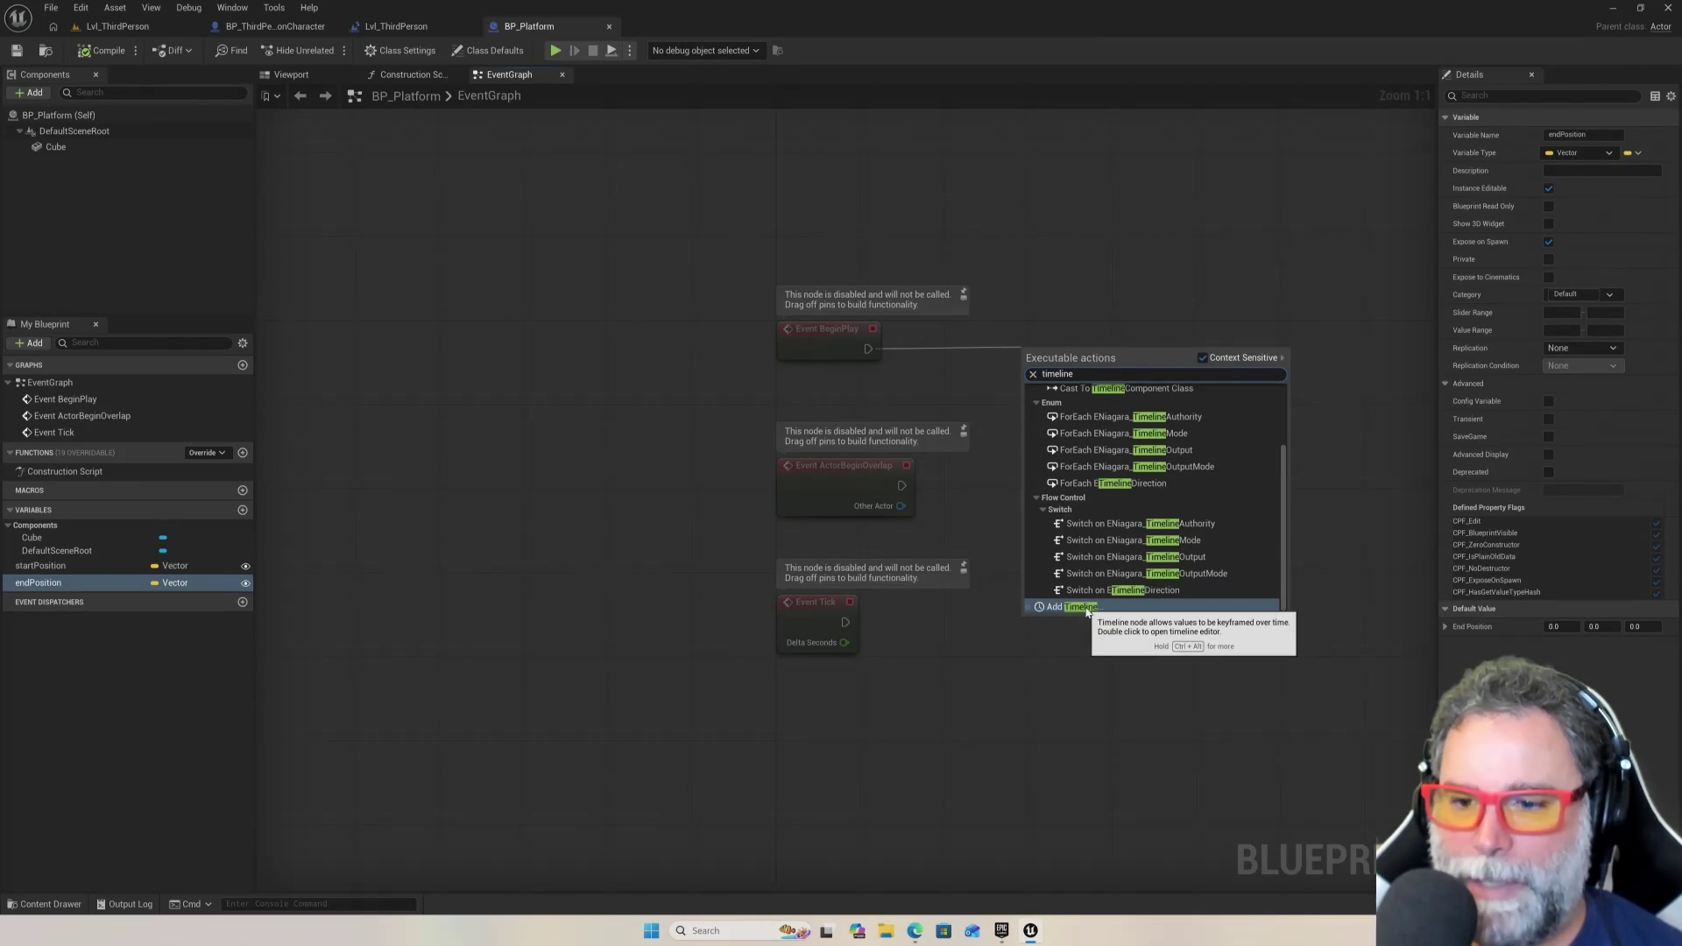
{"action": "left_click", "coordinate": [1087, 607]}
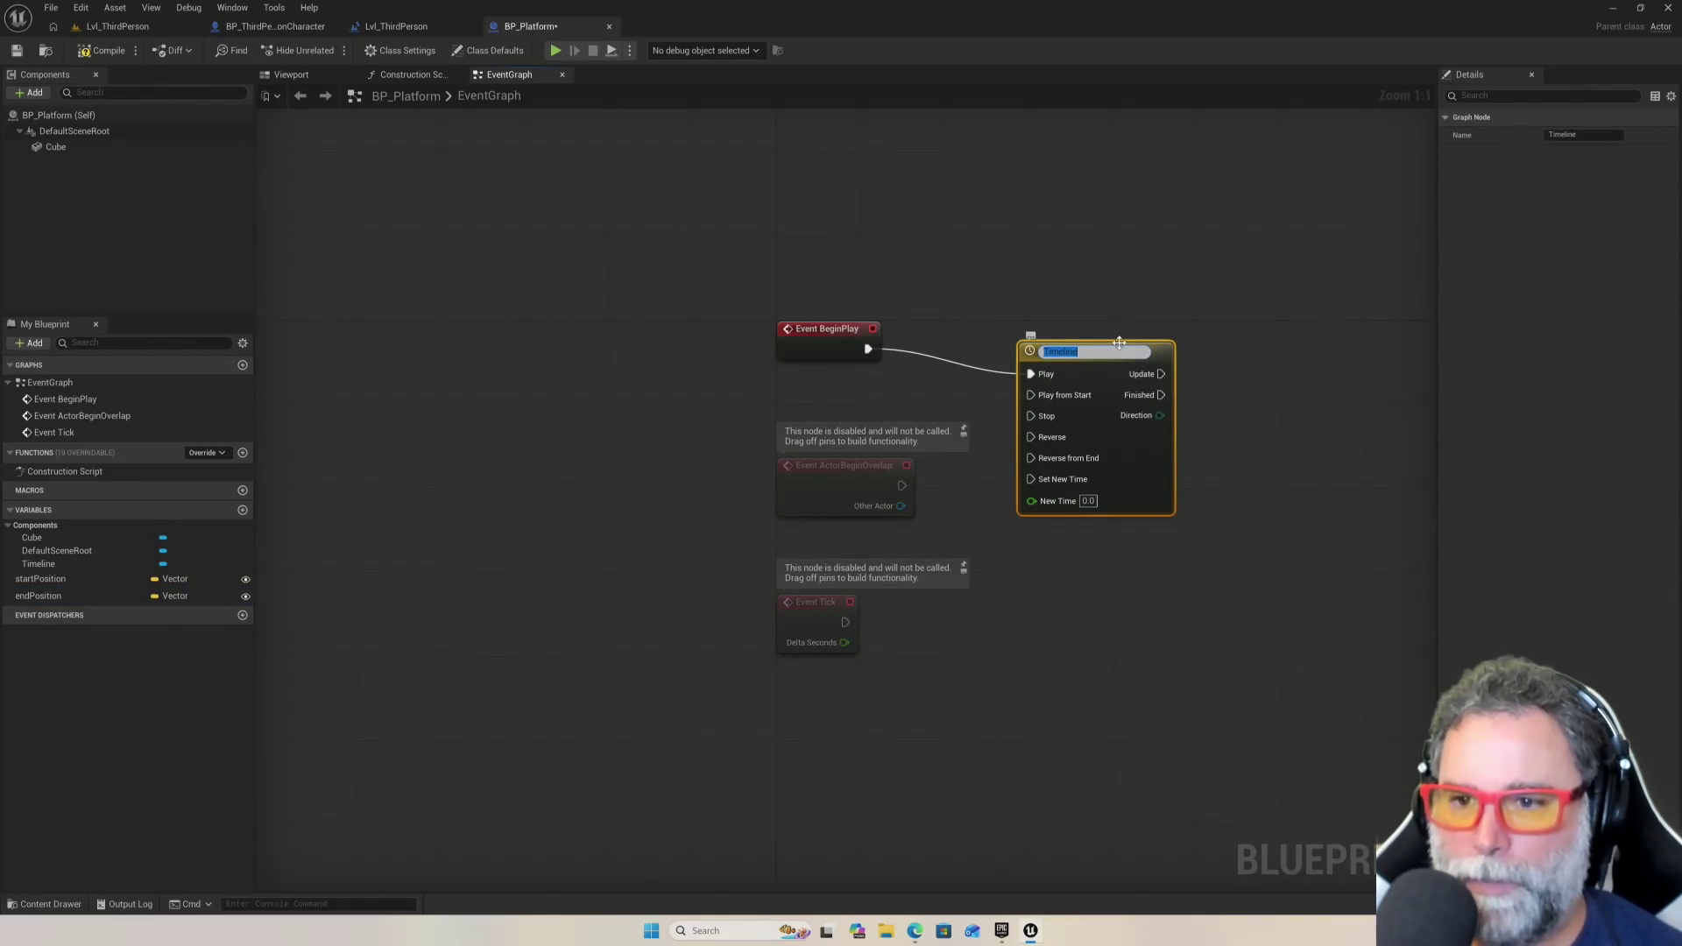
{"action": "mouse_move", "coordinate": [884, 321]}
{"action": "left_mouse_down"}
{"action": "mouse_move", "coordinate": [1132, 340]}
{"action": "mouse_move", "coordinate": [1173, 322]}
{"action": "mouse_move", "coordinate": [1152, 322]}
{"action": "left_mouse_up"}
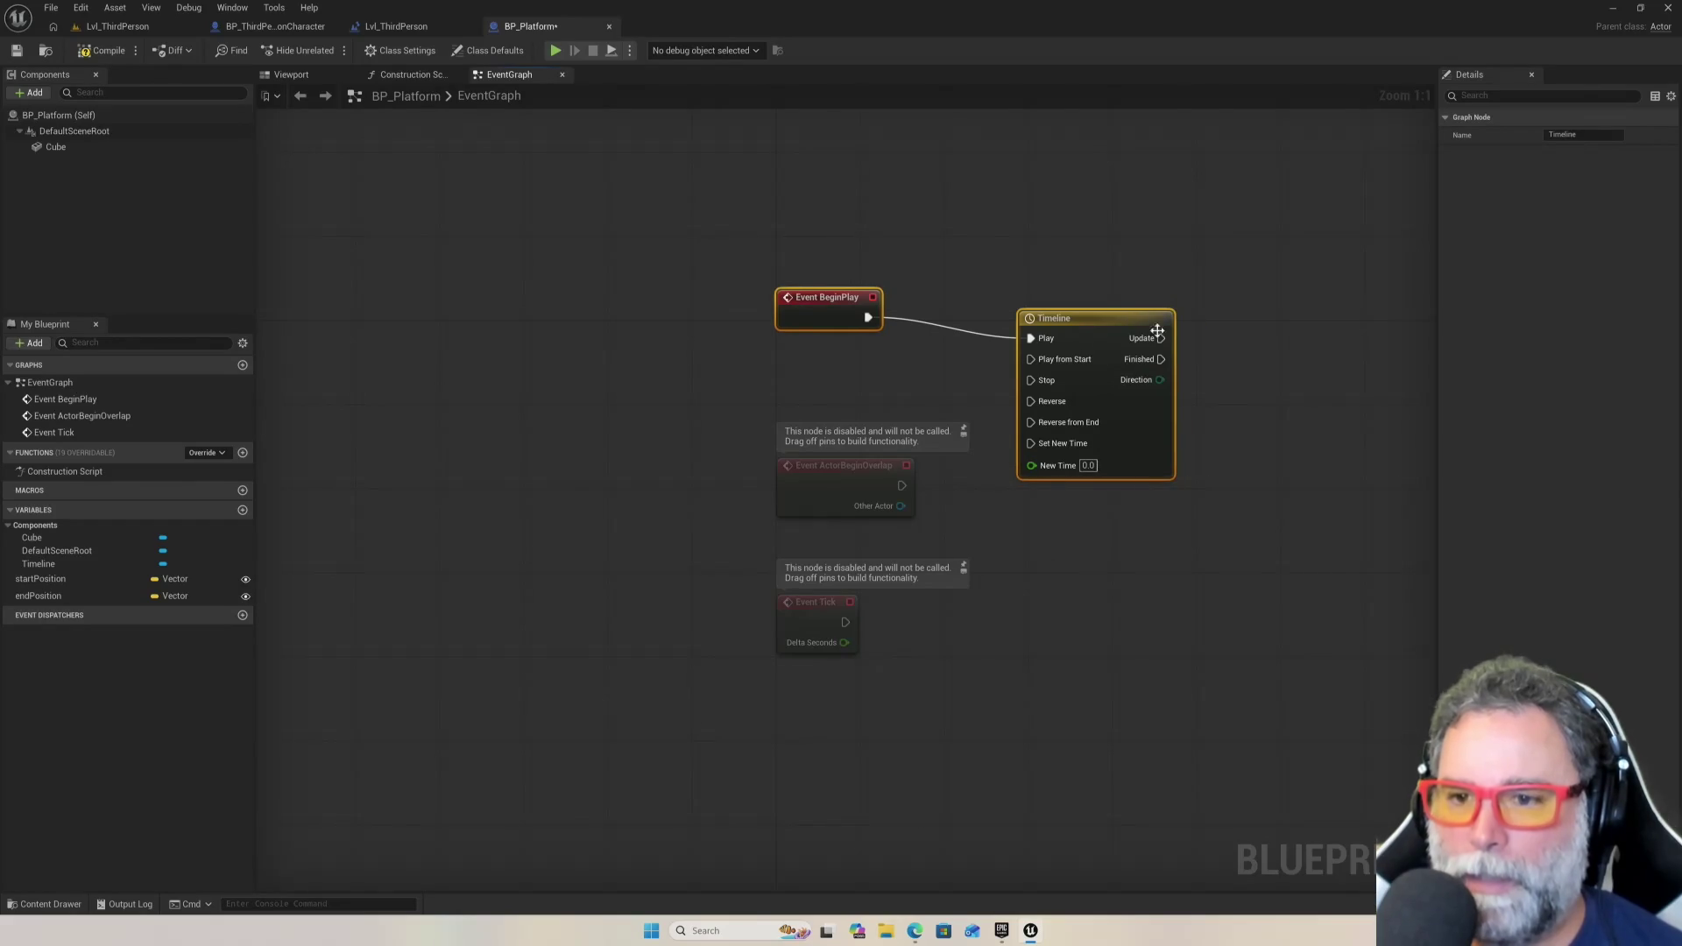
{"action": "left_click", "coordinate": [1240, 529]}
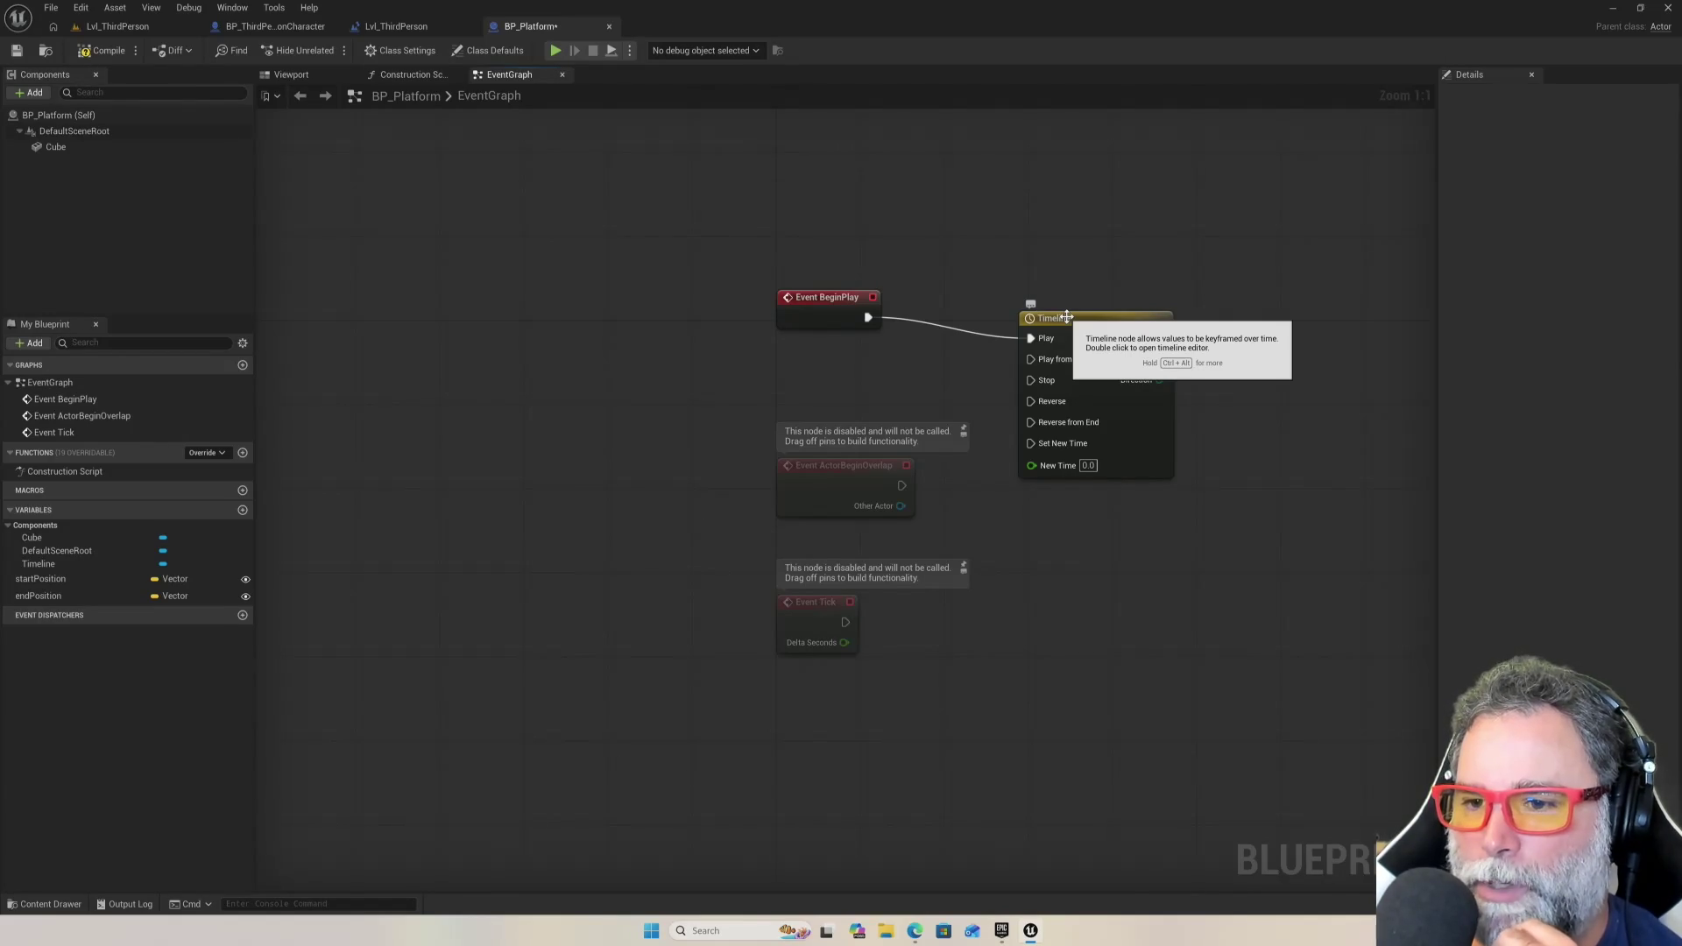
Open the Timeline node's editor tab, showing its default 5.00 length
{"action": "double_click", "coordinate": [1066, 317]}
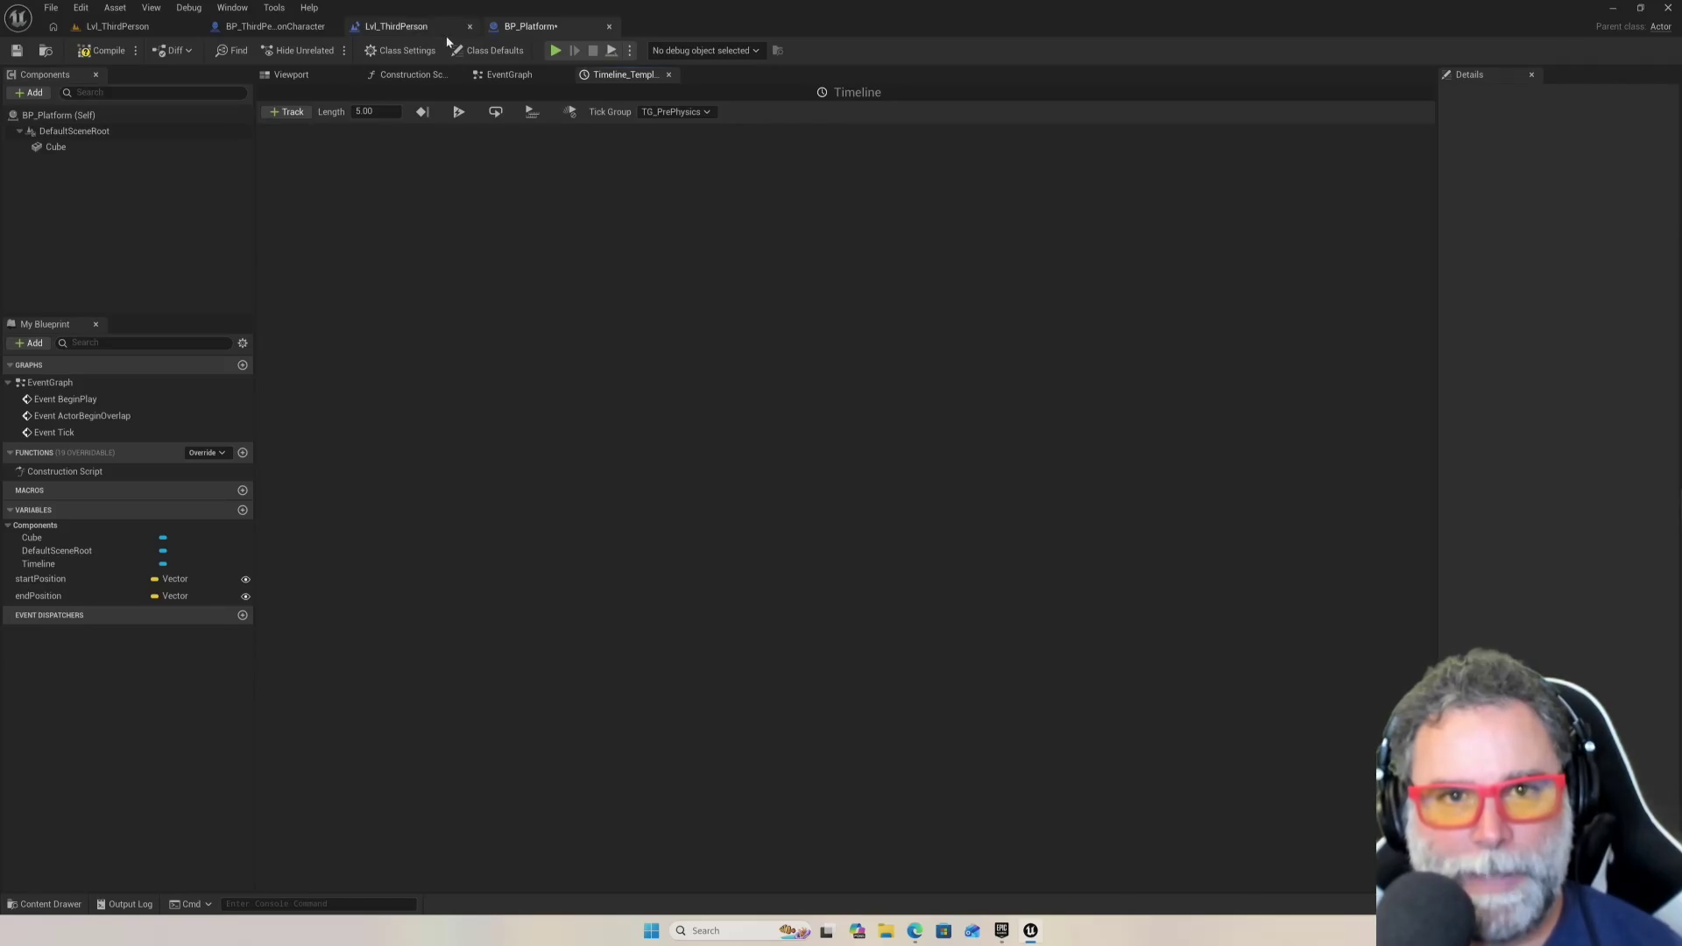
Return to the Lvl_ThirdPerson tab and frame the arena with its floating platform blocks
{"action": "left_click", "coordinate": [411, 27]}
{"action": "left_click", "coordinate": [283, 28]}
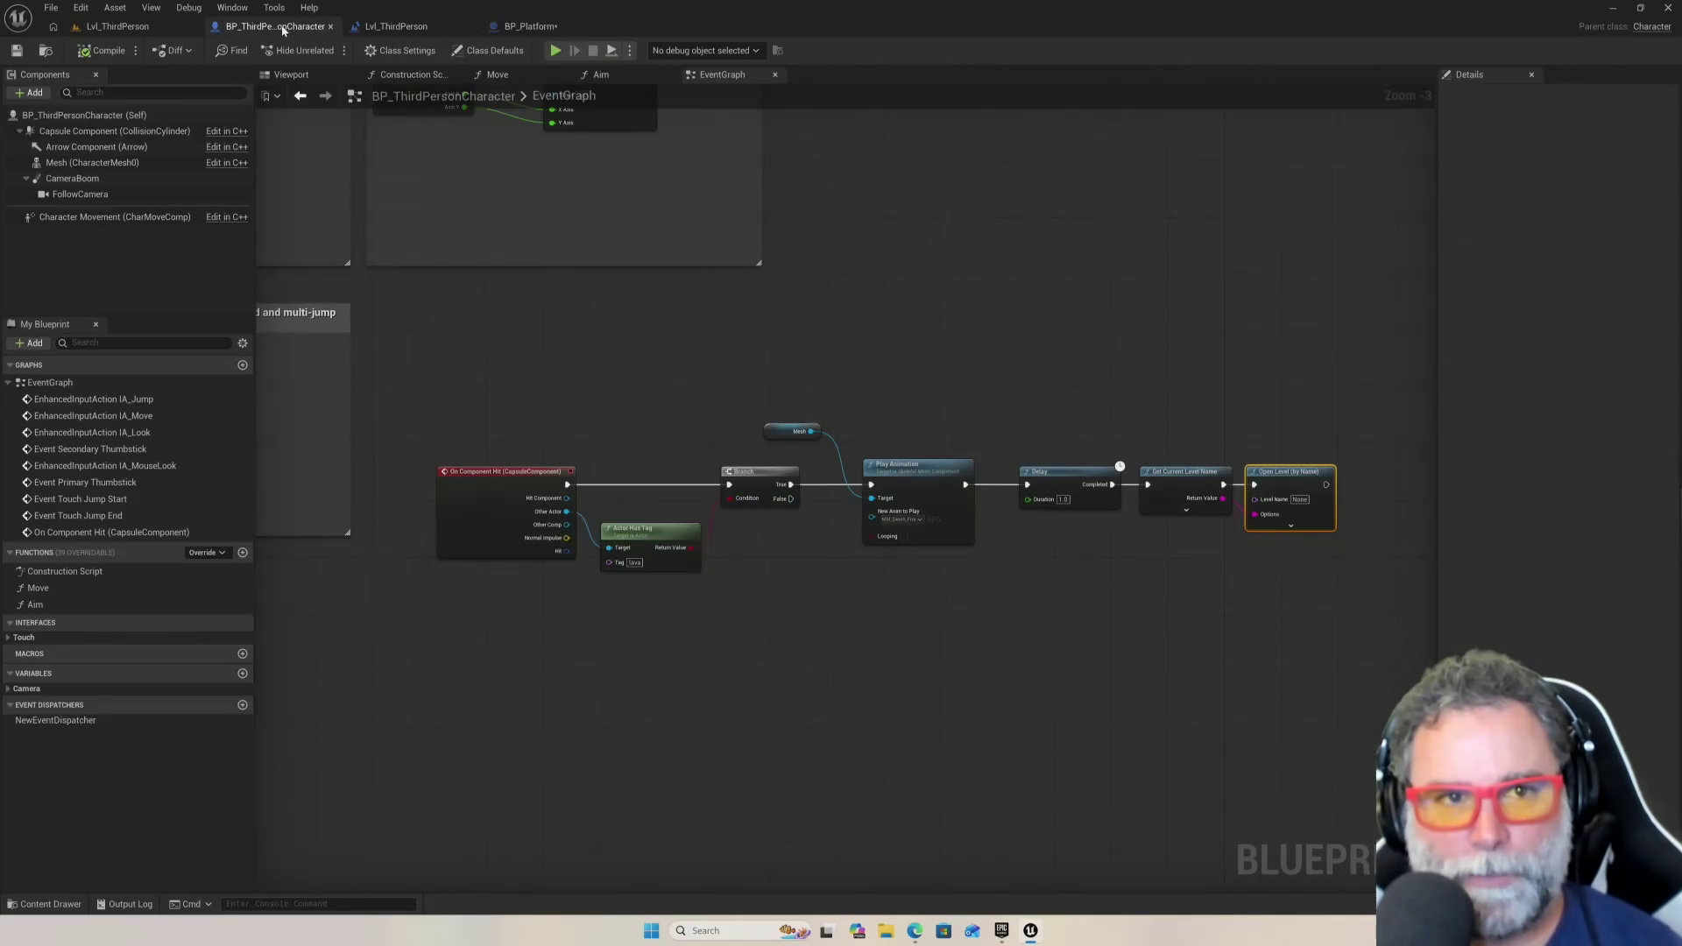
{"action": "left_click", "coordinate": [147, 27]}
{"action": "scroll", "coordinate": [569, 375], "scroll_direction": "down", "scroll_amount": 3}
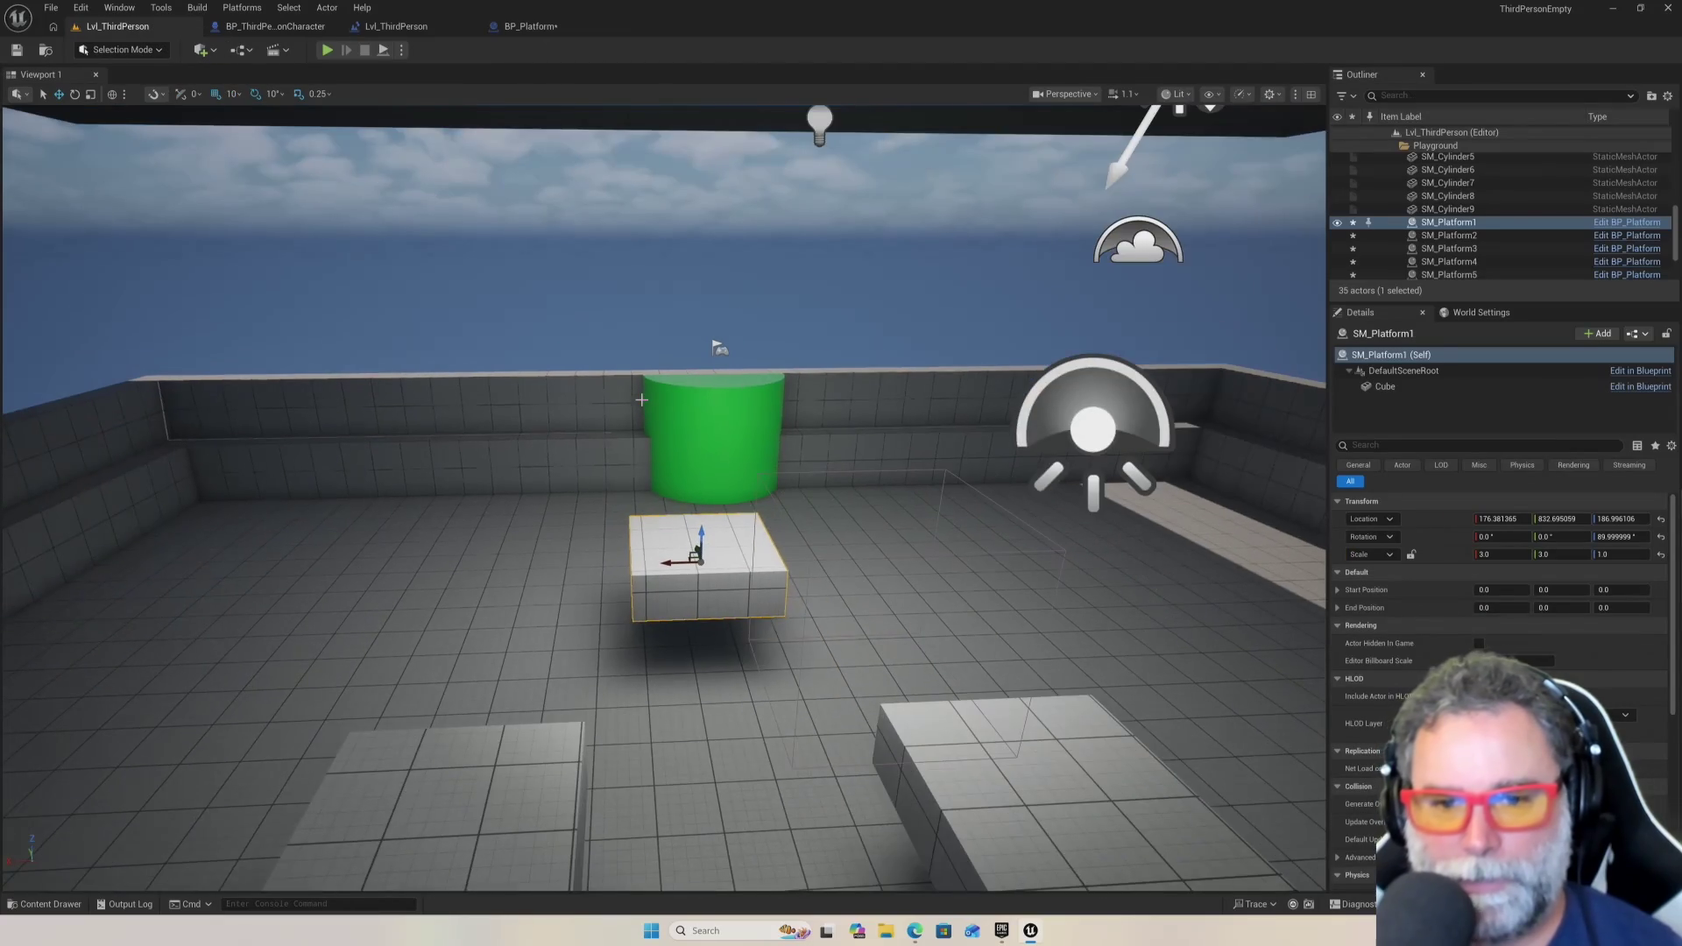
{"action": "mouse_move", "coordinate": [569, 375]}
{"action": "left_mouse_down"}
{"action": "mouse_move", "coordinate": [701, 377]}
{"action": "mouse_move", "coordinate": [745, 342]}
{"action": "left_mouse_up"}
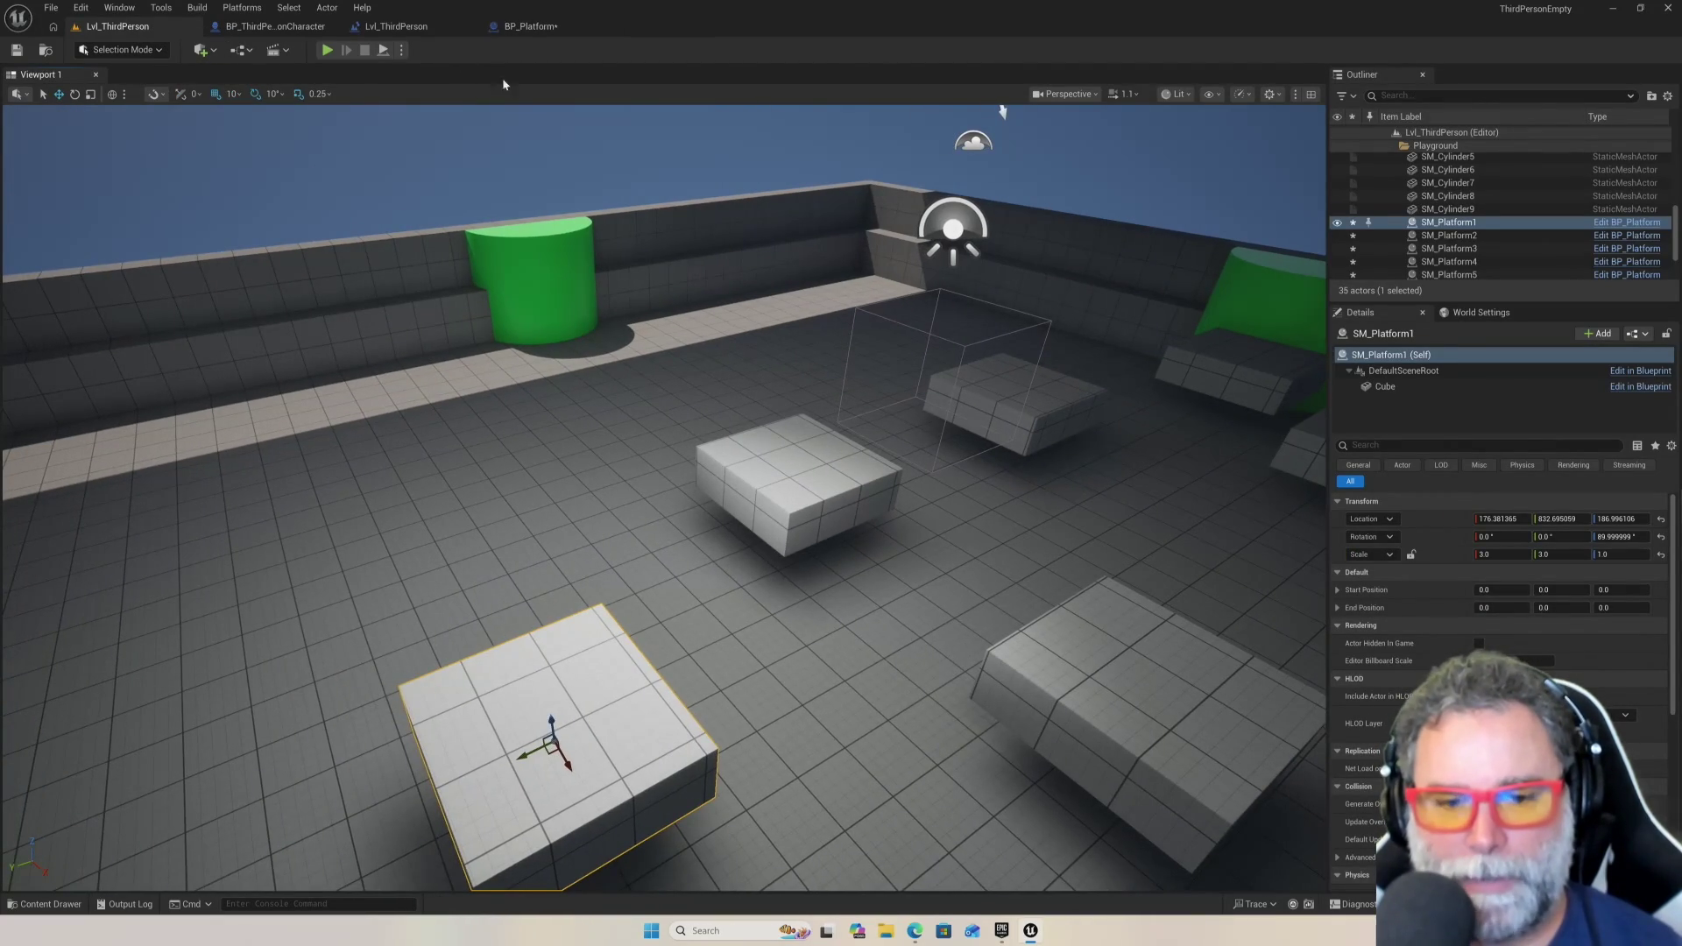
{"action": "mouse_move", "coordinate": [508, 351]}
{"action": "left_mouse_down"}
{"action": "mouse_move", "coordinate": [525, 341]}
{"action": "mouse_move", "coordinate": [534, 263]}
{"action": "mouse_move", "coordinate": [543, 359]}
{"action": "left_mouse_up"}
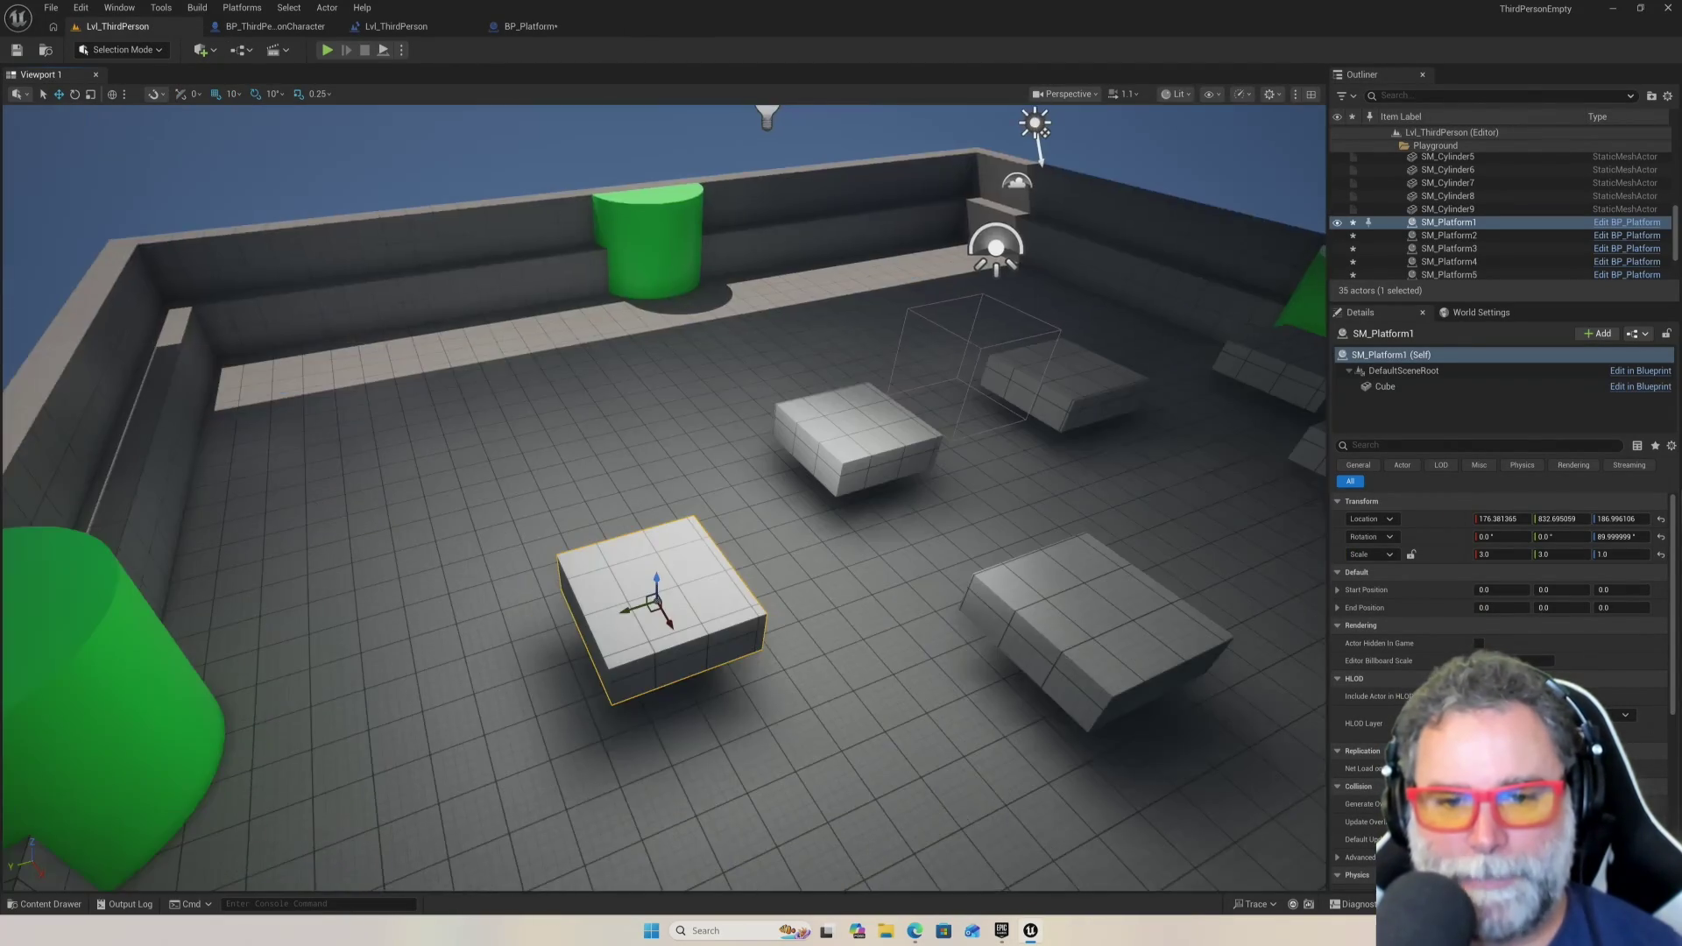
{"action": "left_click_drag", "start_coordinate": [815, 648], "coordinate": [815, 649]}
{"action": "left_click_drag", "start_coordinate": [666, 490], "coordinate": [675, 456]}
{"action": "left_click_drag", "start_coordinate": [694, 615], "coordinate": [693, 615]}
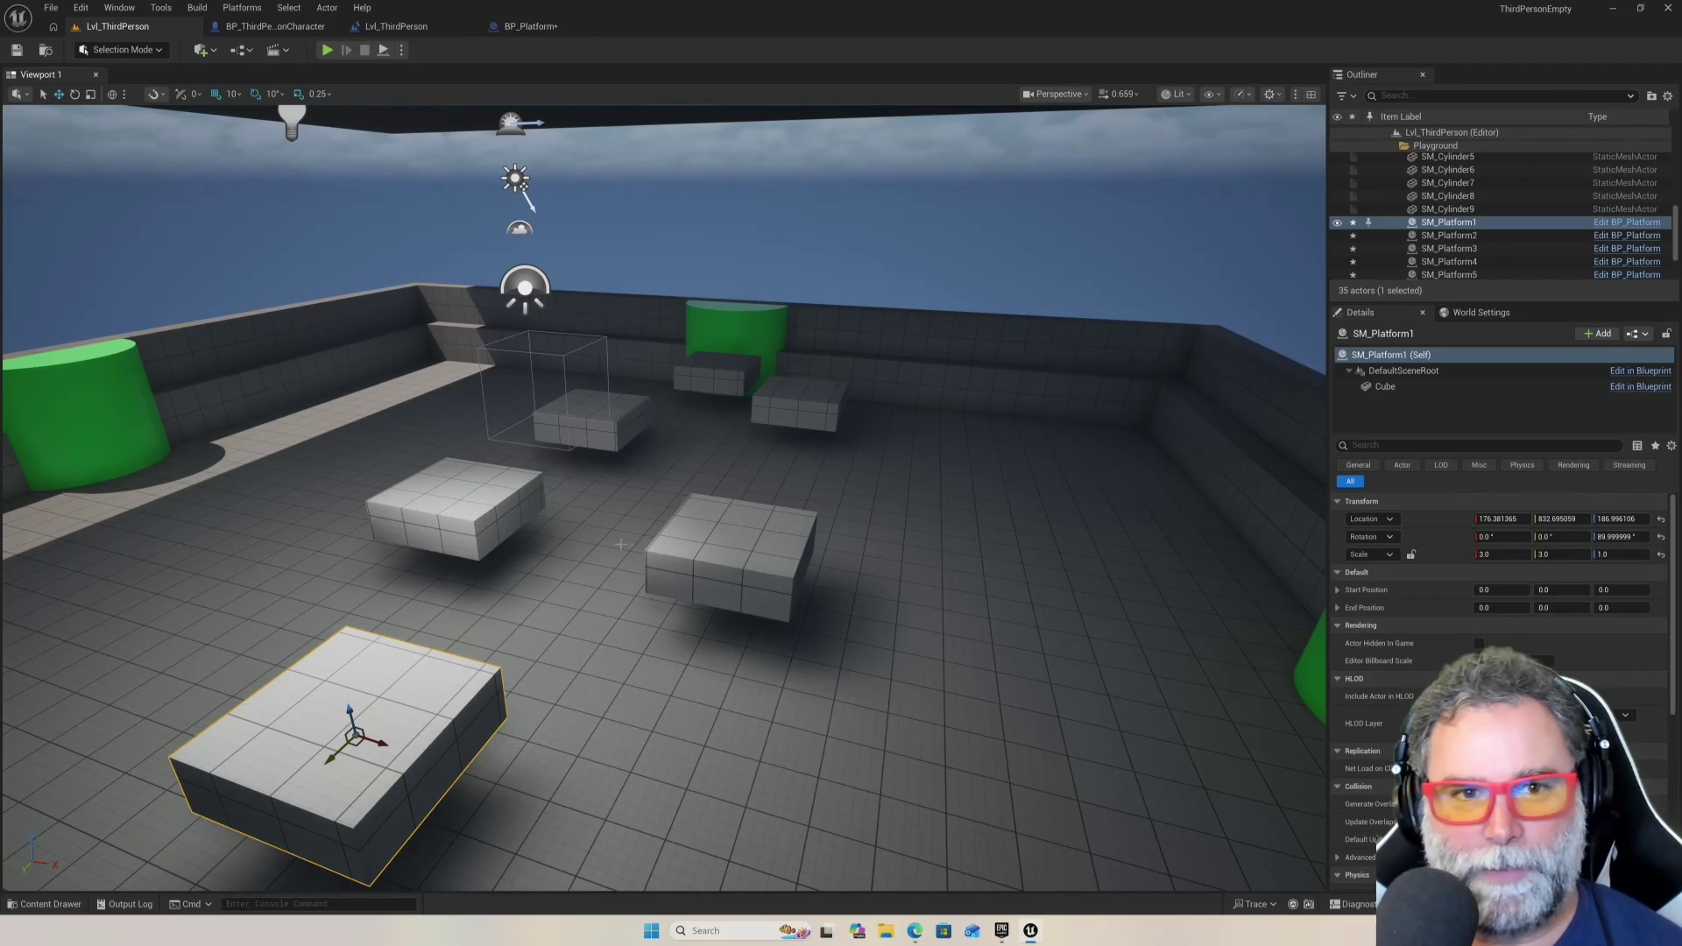
Play the level again, running the character forward and jumping onto the platform blocks
{"action": "left_click", "coordinate": [327, 49]}
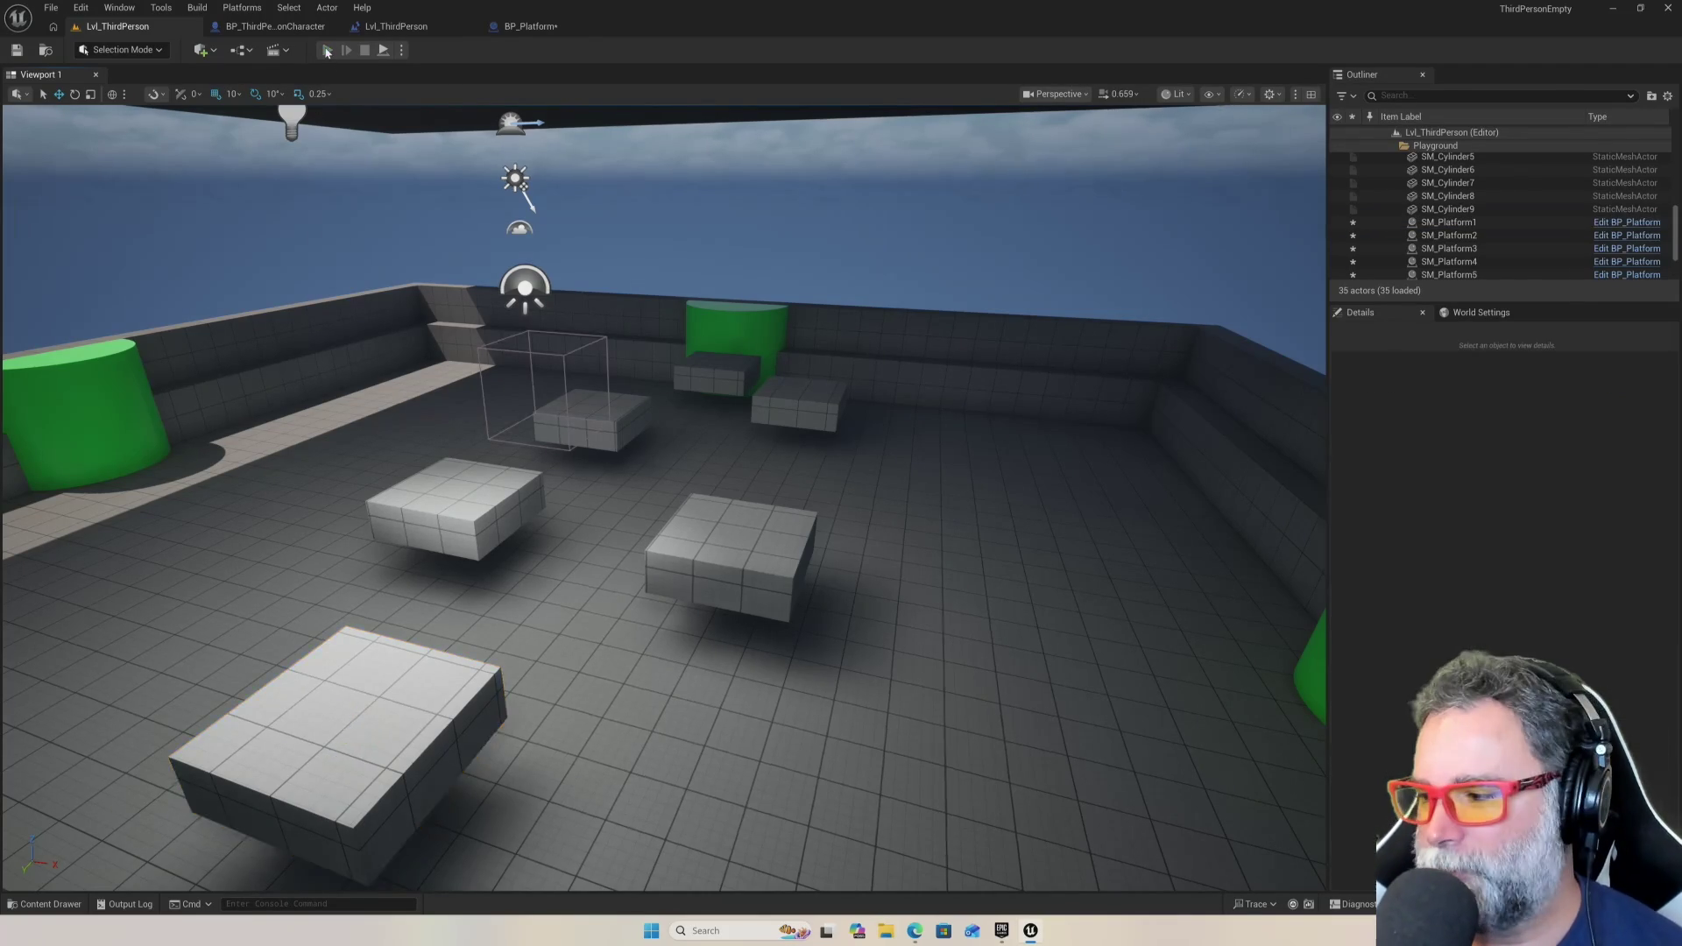
{"action": "left_click", "coordinate": [491, 368]}
{"action": "key", "text": "w"}
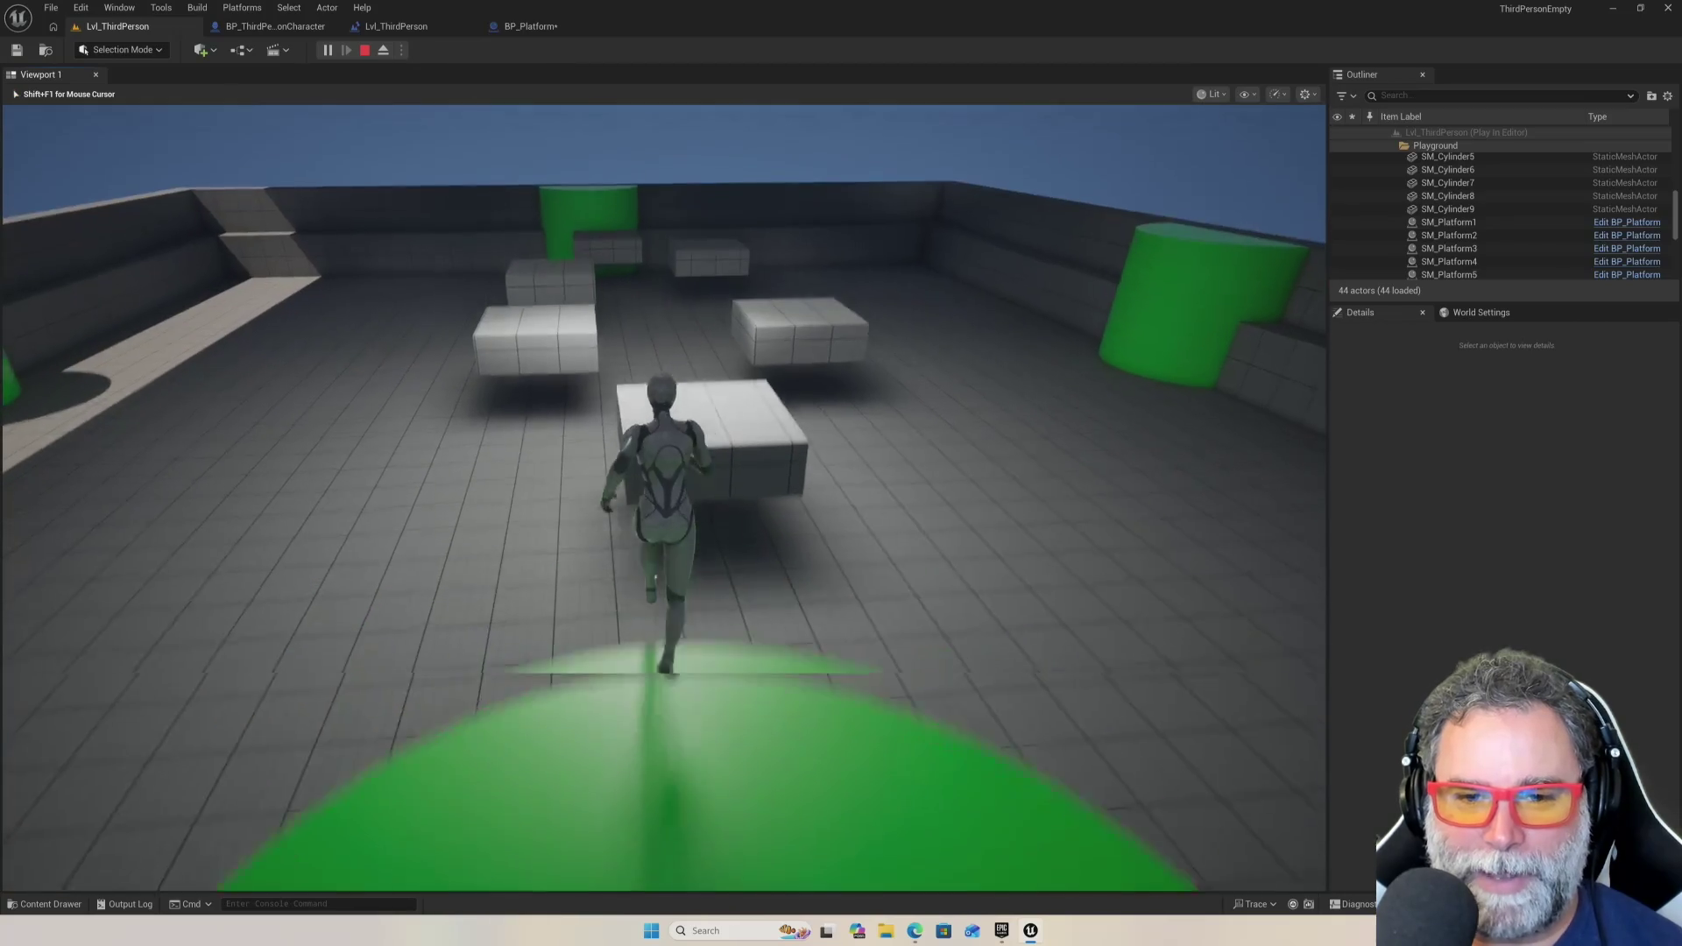
{"action": "key", "text": "space"}
{"action": "key", "text": "space"}
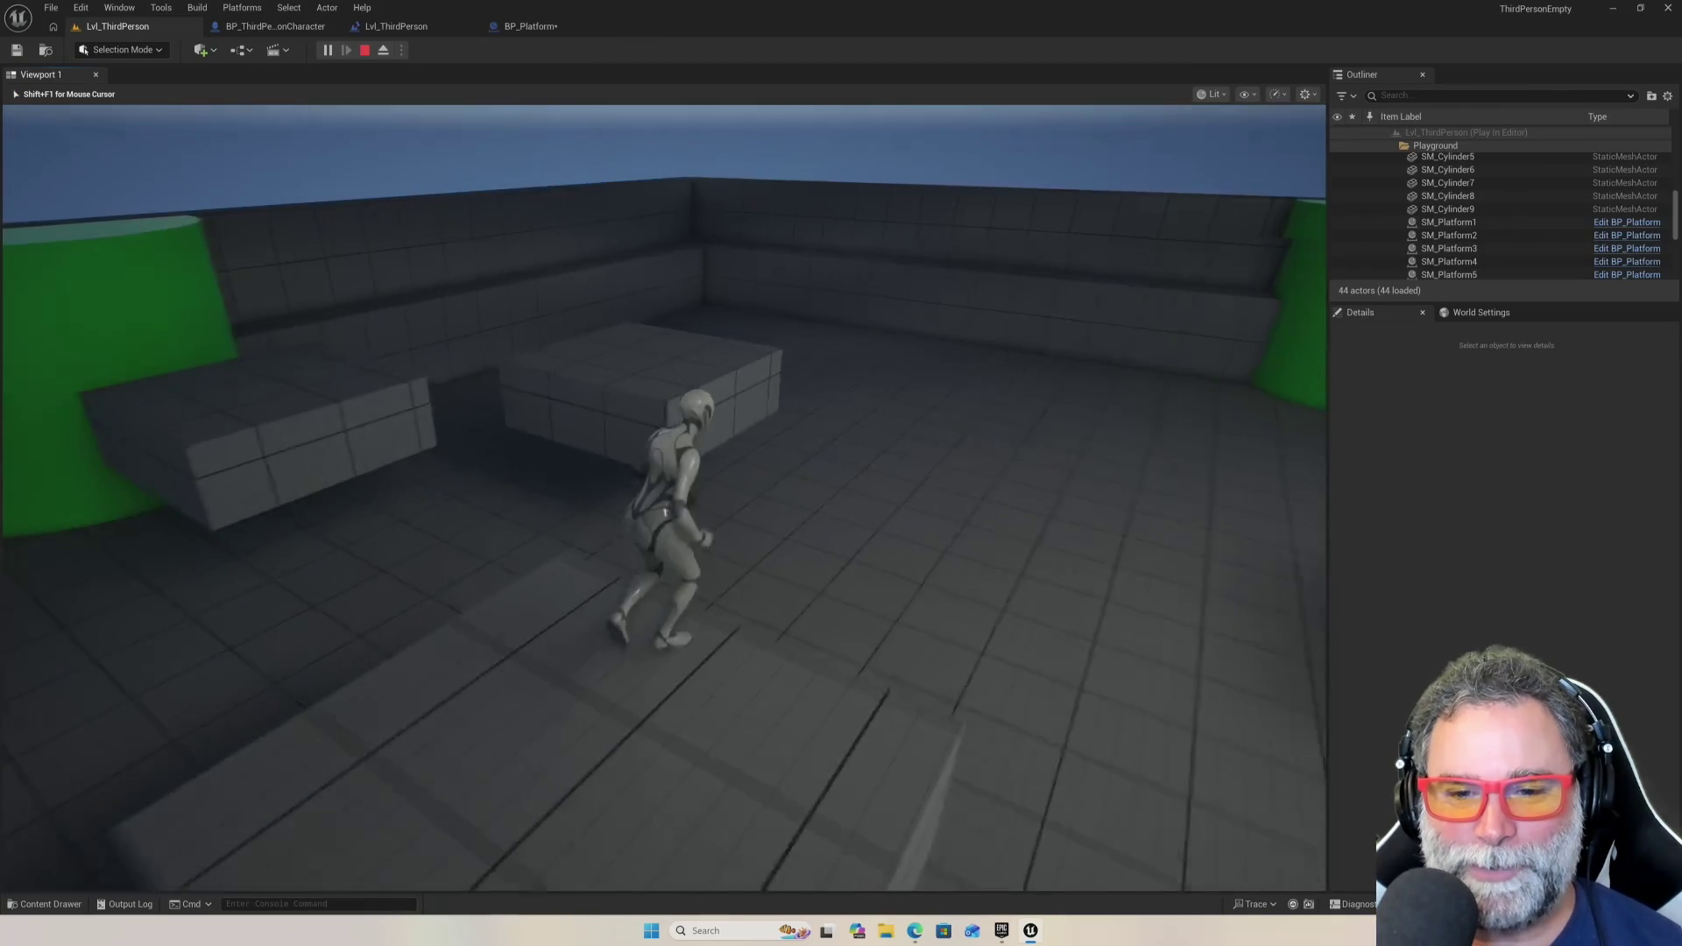
{"action": "key", "text": "space"}
{"action": "key", "text": "space"}
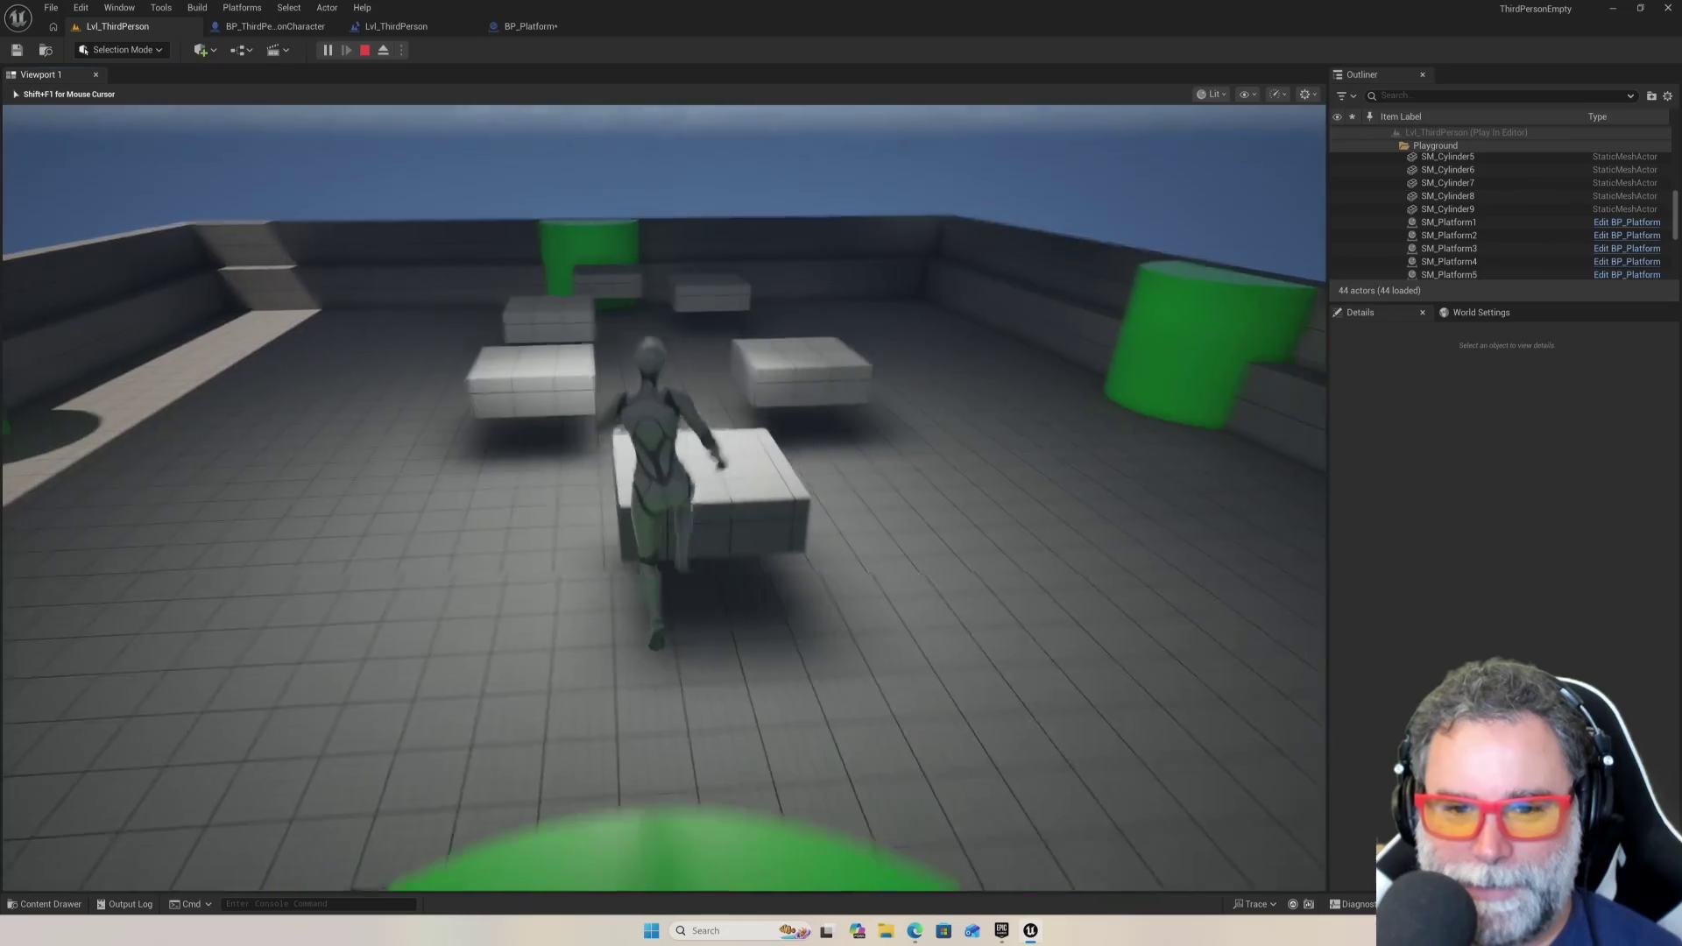
{"action": "key", "text": "space"}
{"action": "key", "text": "w"}
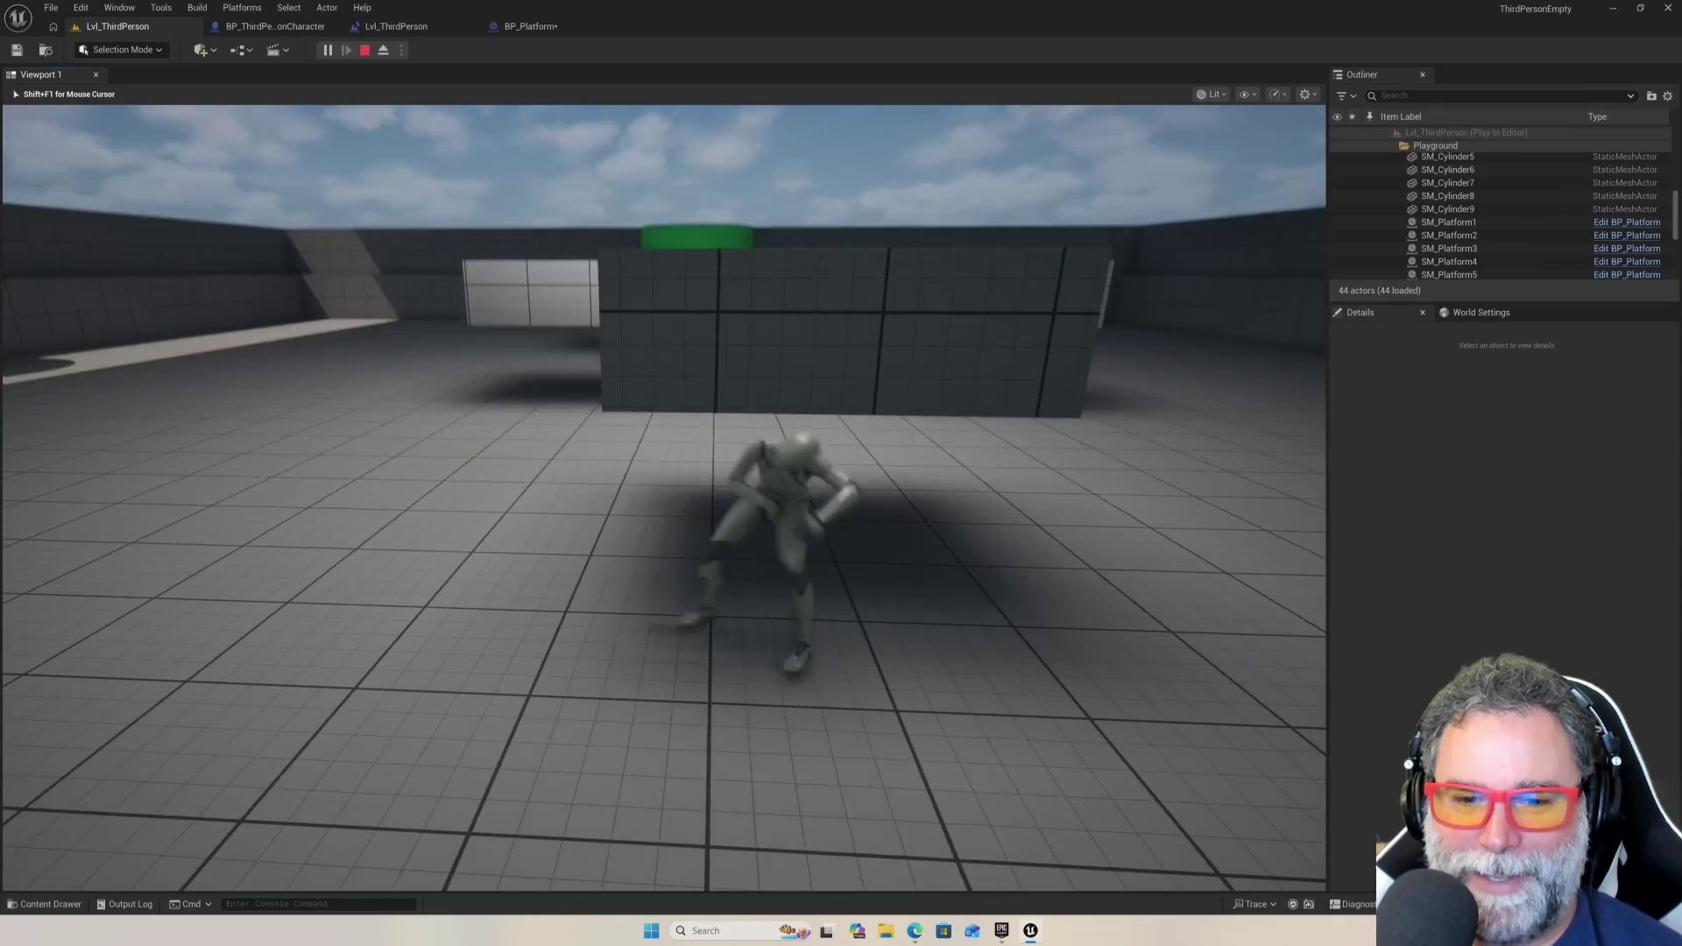
{"action": "key", "text": "space"}
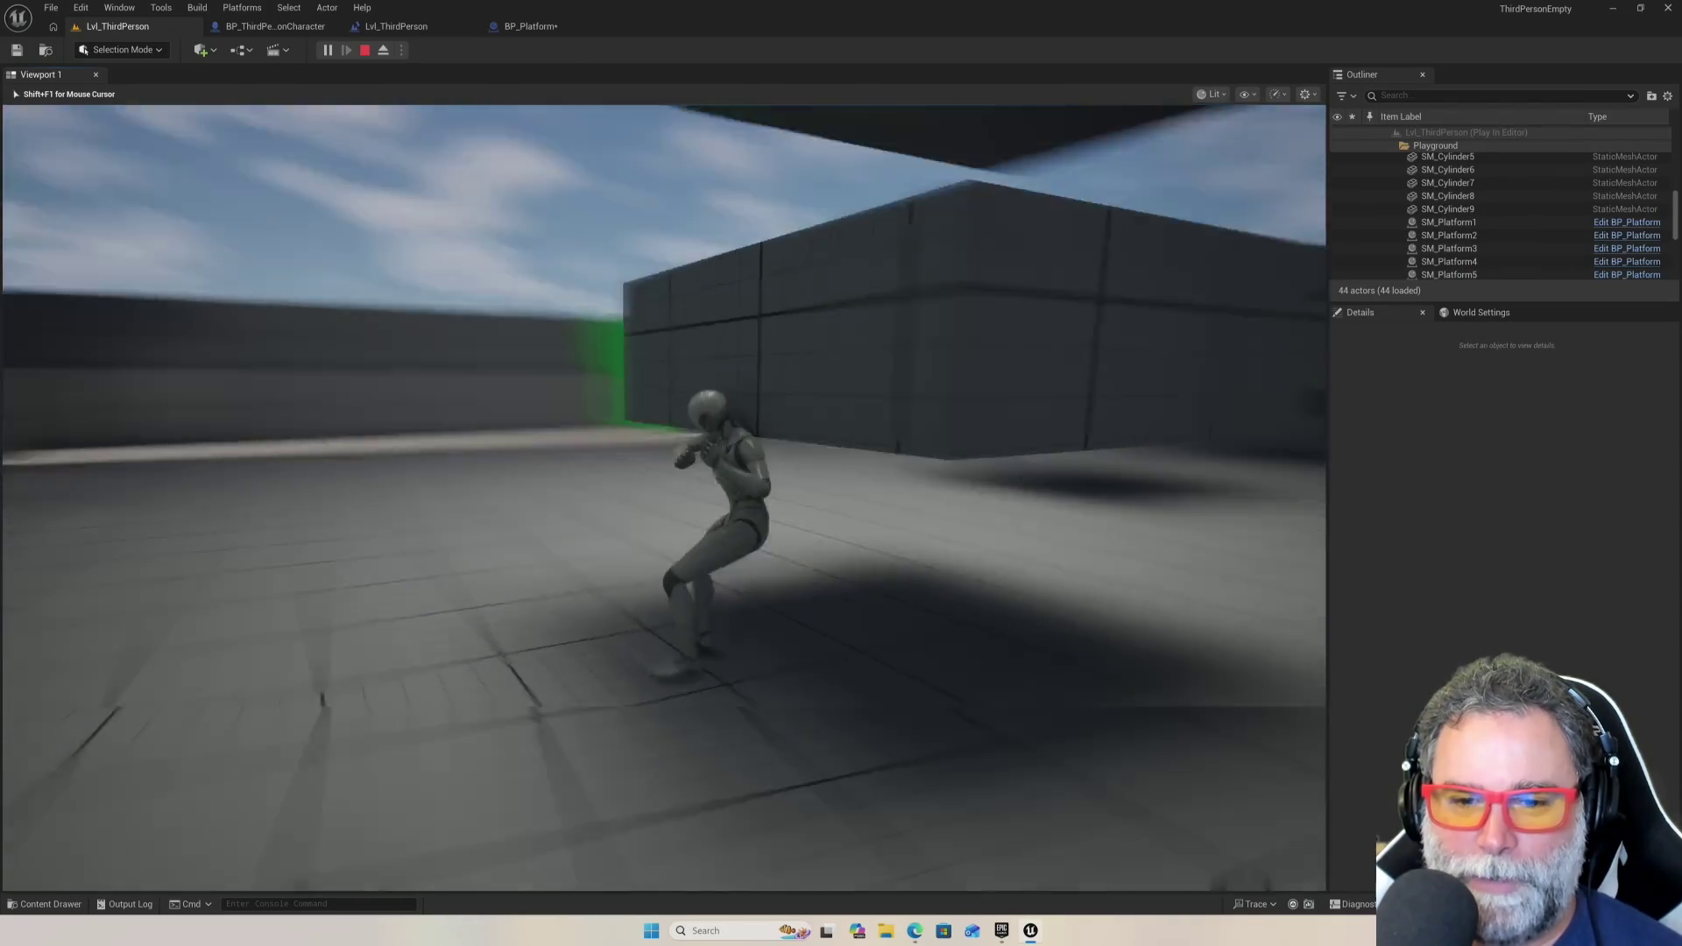
{"action": "key", "text": "w"}
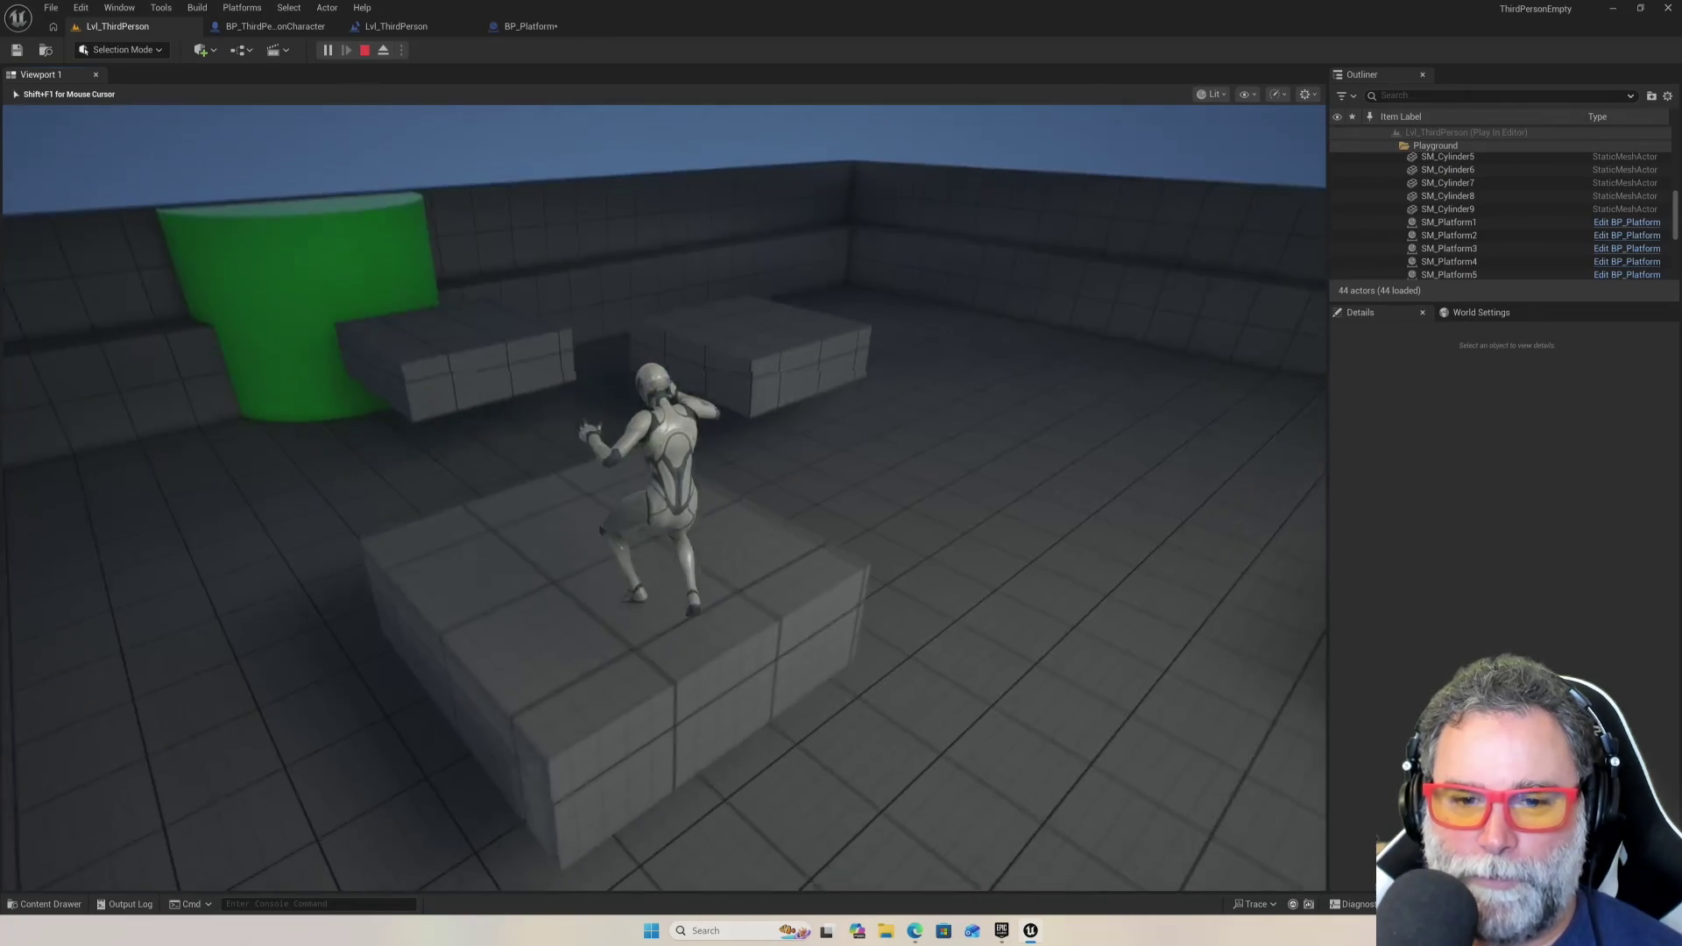
{"action": "key", "text": "space"}
{"action": "key", "text": "space"}
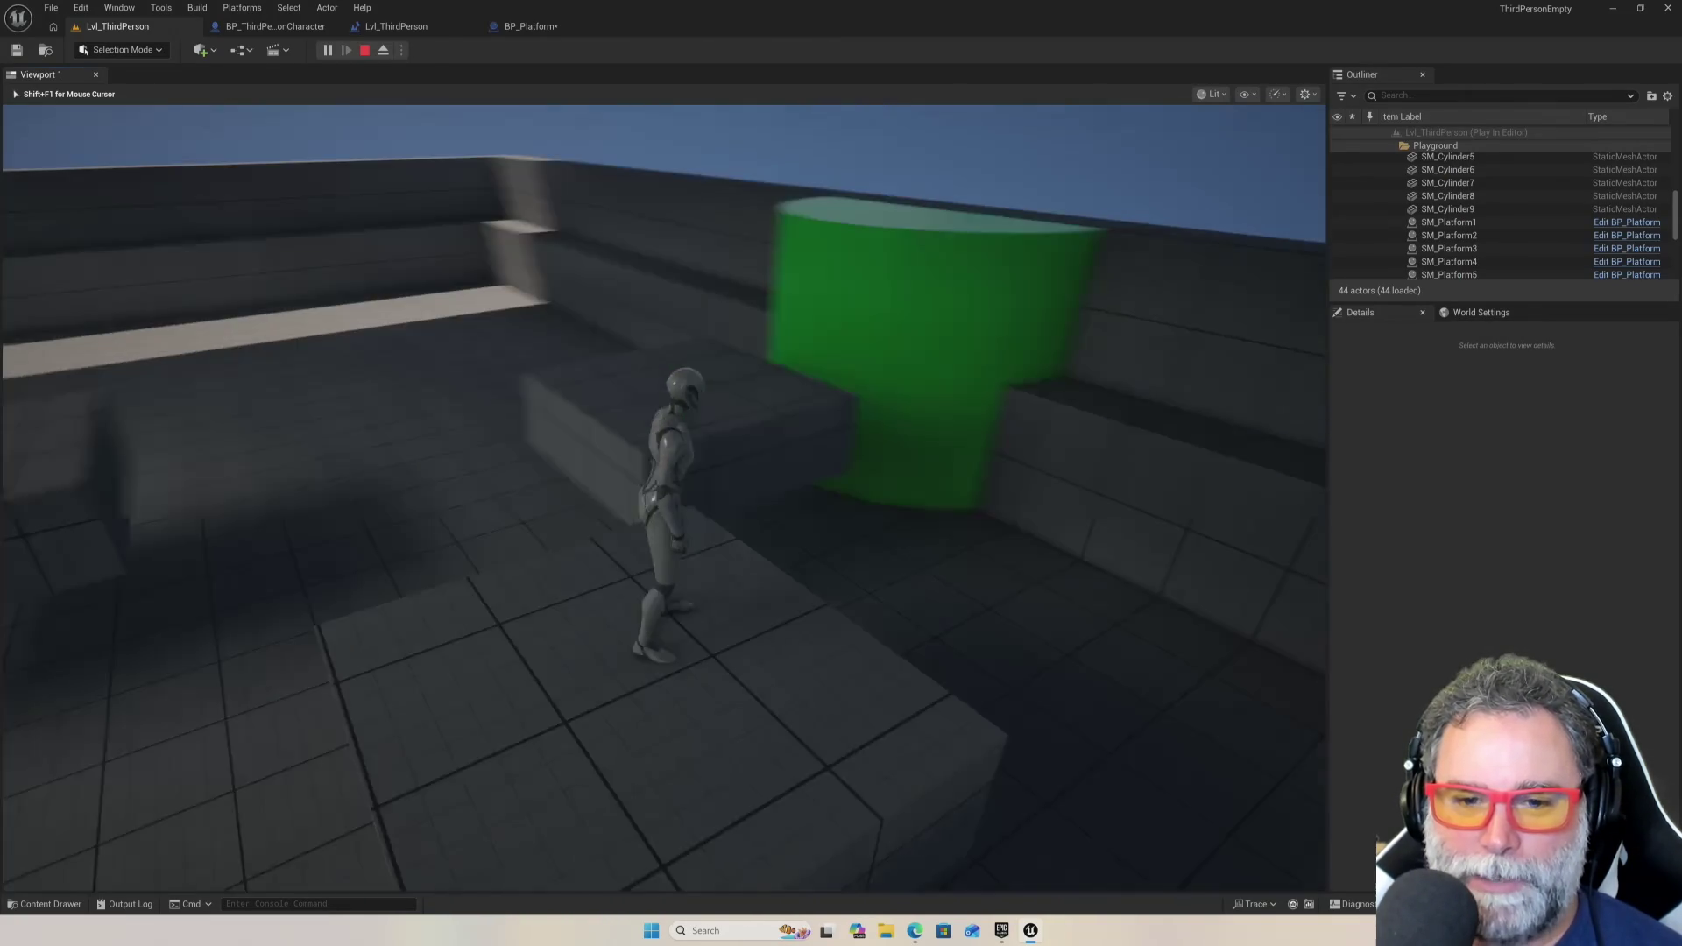
{"action": "key", "text": "space"}
{"action": "key", "text": "space"}
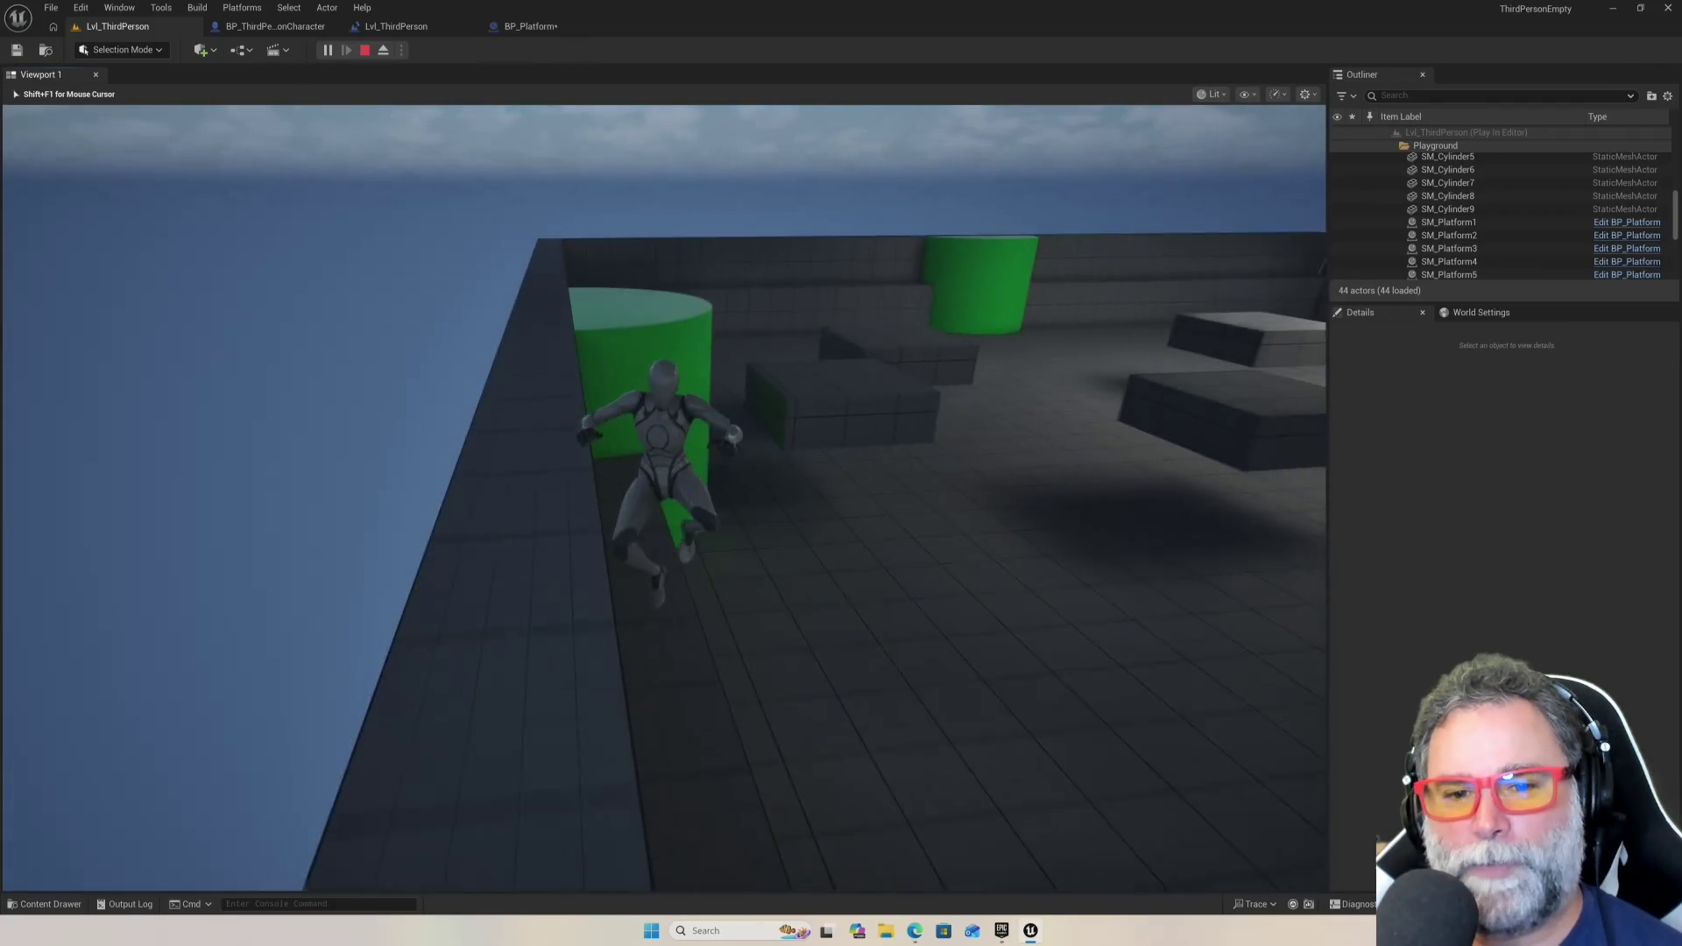
{"action": "key", "text": "space"}
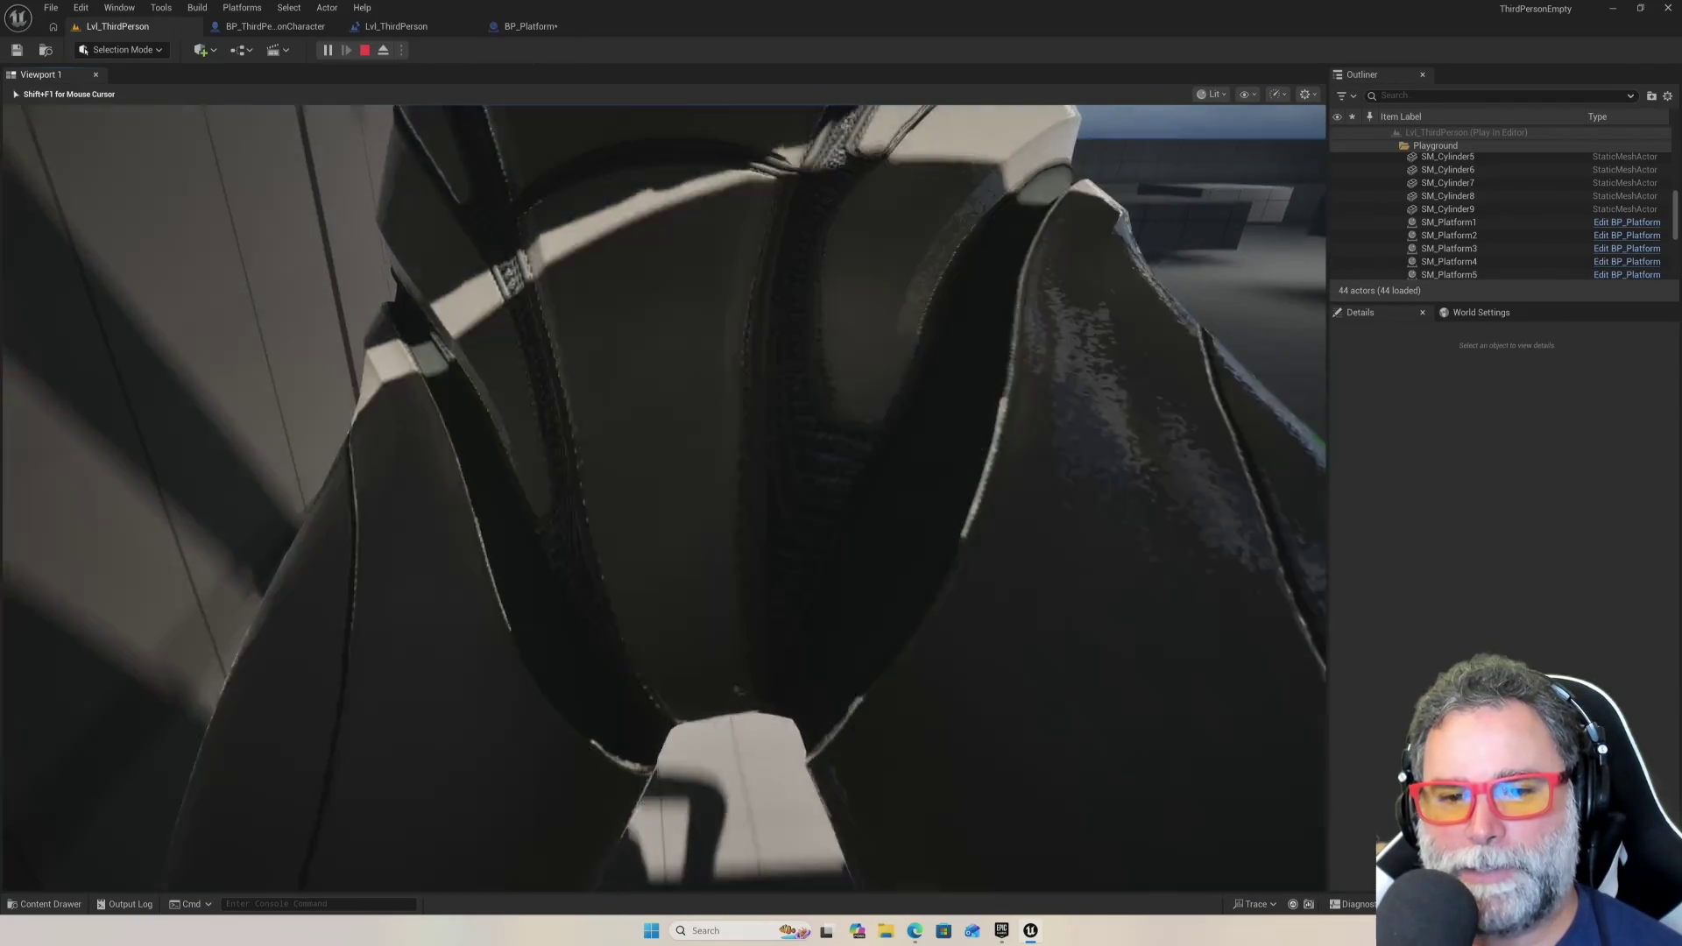
{"action": "key", "text": "space"}
{"action": "key", "text": "w"}
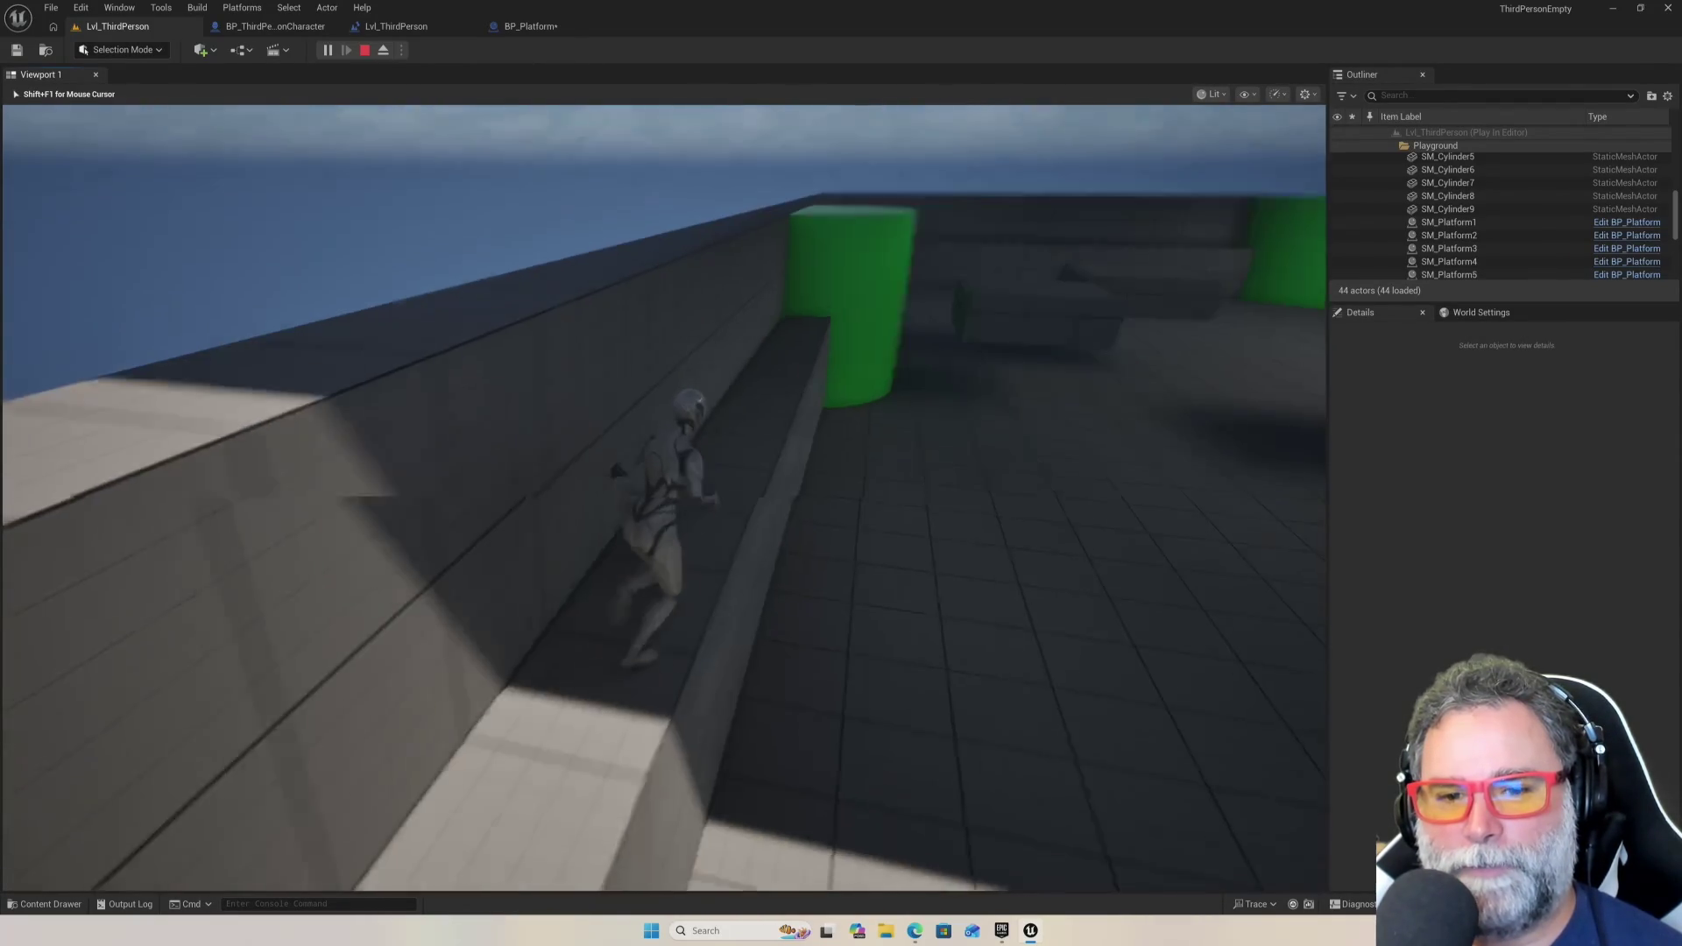